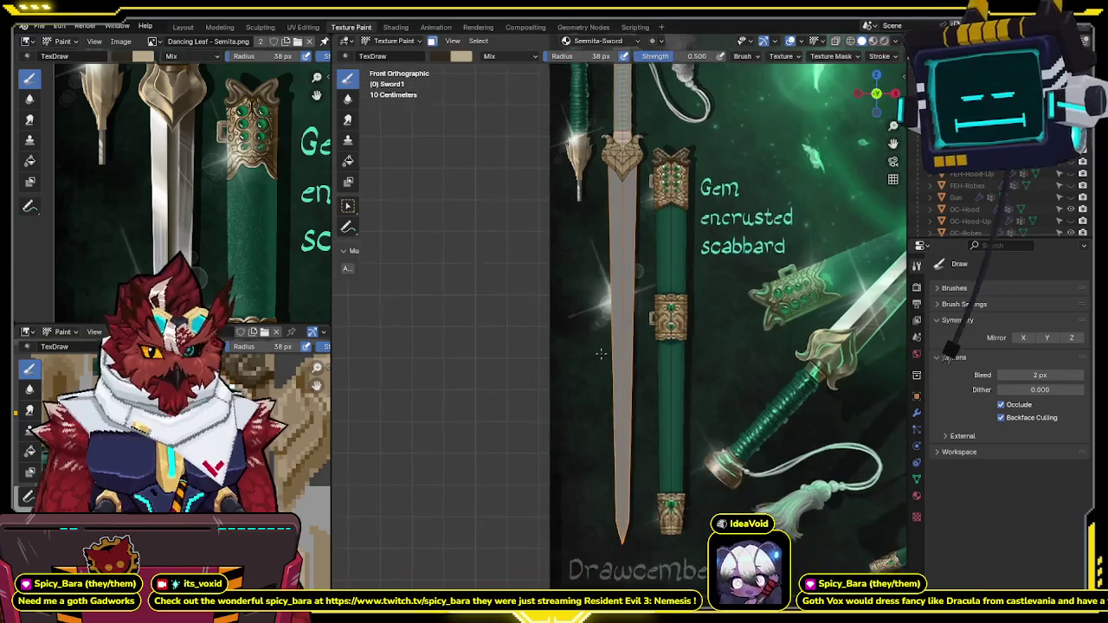
Step: Zoom in and center the view closely on the sword's crossguard
{"action": "scroll", "coordinate": [168, 134], "scroll_direction": "up", "scroll_amount": 3}
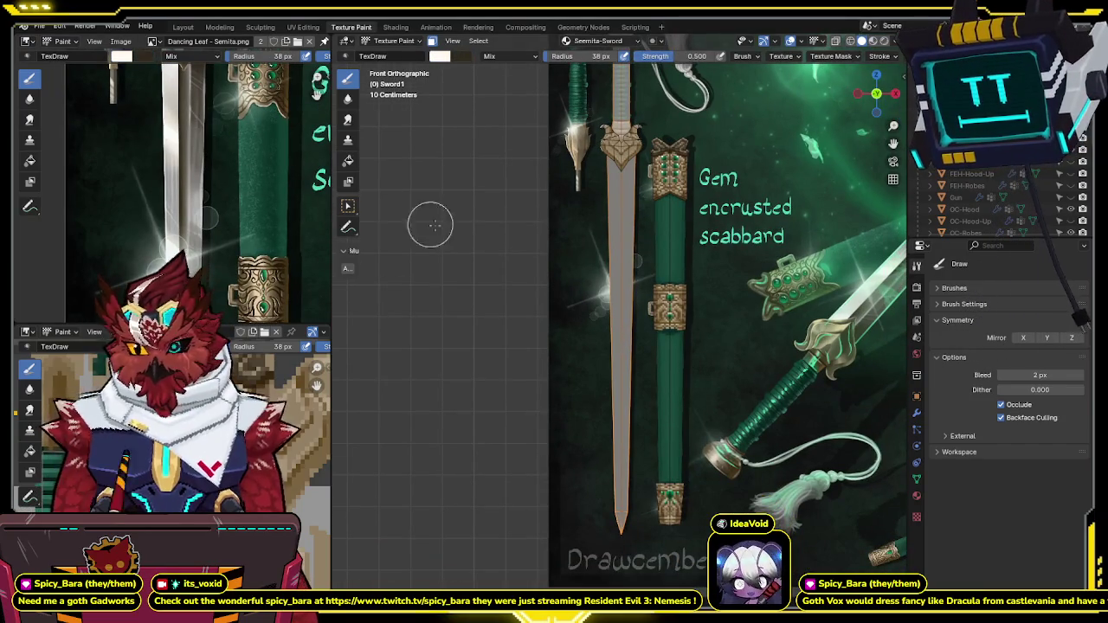
{"action": "middle_click_drag", "start_coordinate": [428, 223], "coordinate": [392, 168], "text": "shift"}
{"action": "scroll", "coordinate": [645, 221], "scroll_direction": "up", "scroll_amount": 2}
{"action": "scroll", "coordinate": [645, 221], "scroll_direction": "up", "scroll_amount": 1}
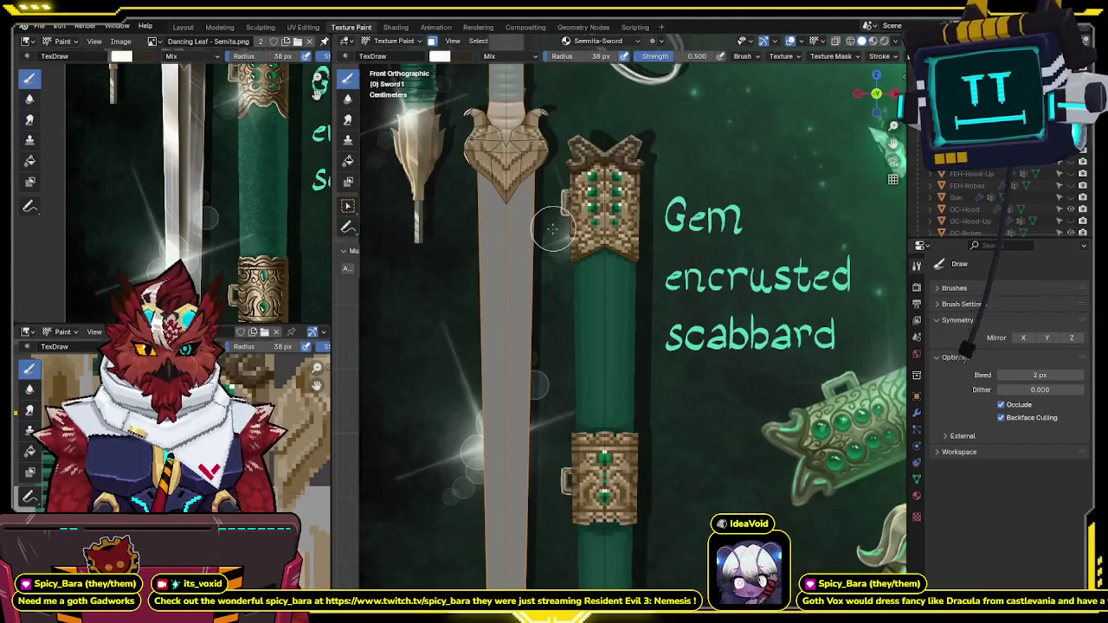
{"action": "scroll", "coordinate": [606, 190], "scroll_direction": "up", "scroll_amount": 1}
{"action": "middle_click_drag", "start_coordinate": [585, 173], "coordinate": [606, 208], "text": "shift"}
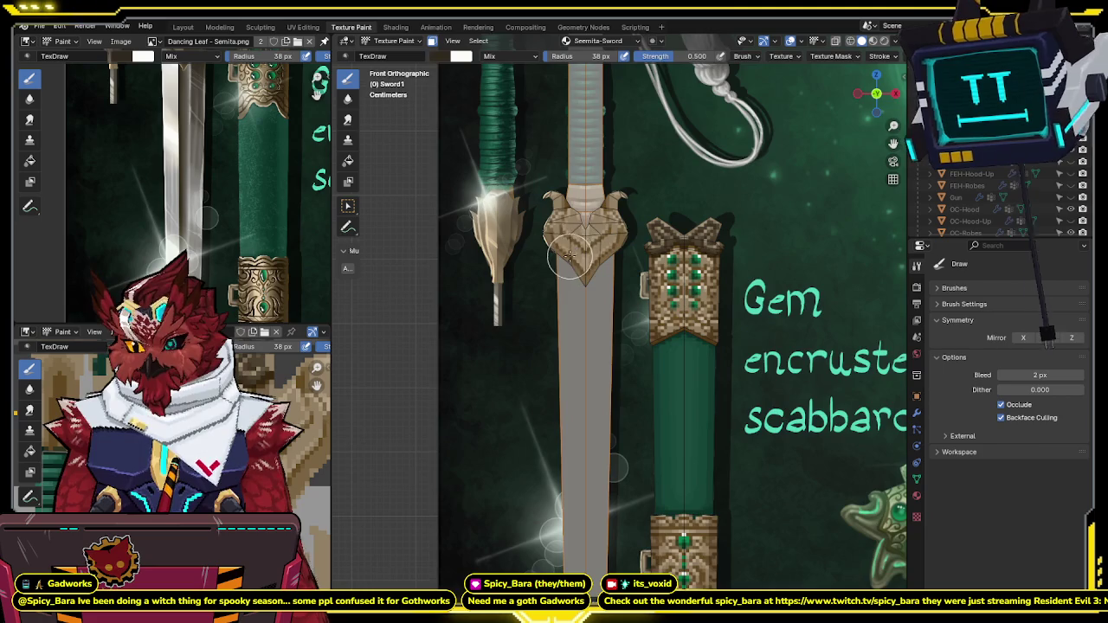
{"action": "scroll", "coordinate": [585, 232], "scroll_direction": "up", "scroll_amount": 1}
{"action": "scroll", "coordinate": [585, 236], "scroll_direction": "up", "scroll_amount": 1}
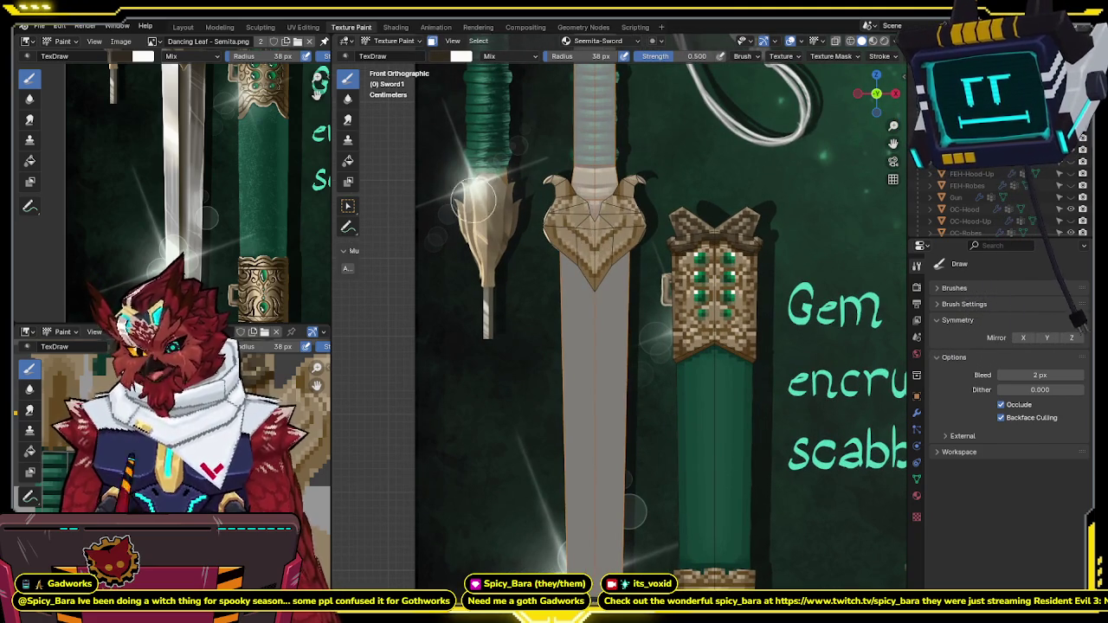
{"action": "middle_click_drag", "start_coordinate": [657, 280], "coordinate": [669, 292], "text": "shift"}
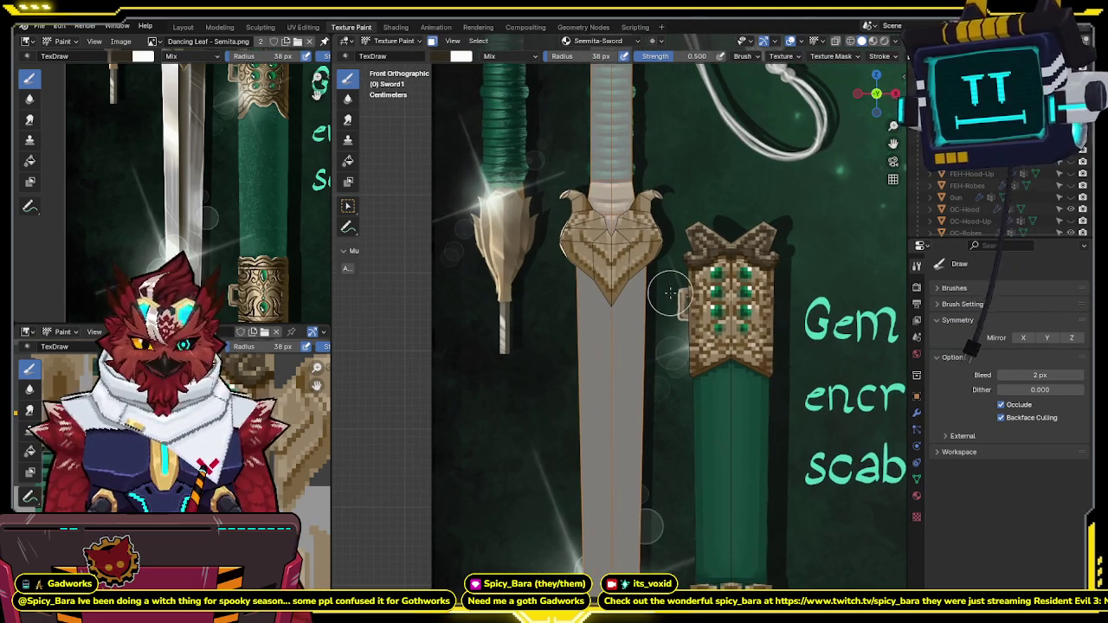
{"action": "scroll", "coordinate": [620, 274], "scroll_direction": "up", "scroll_amount": 2}
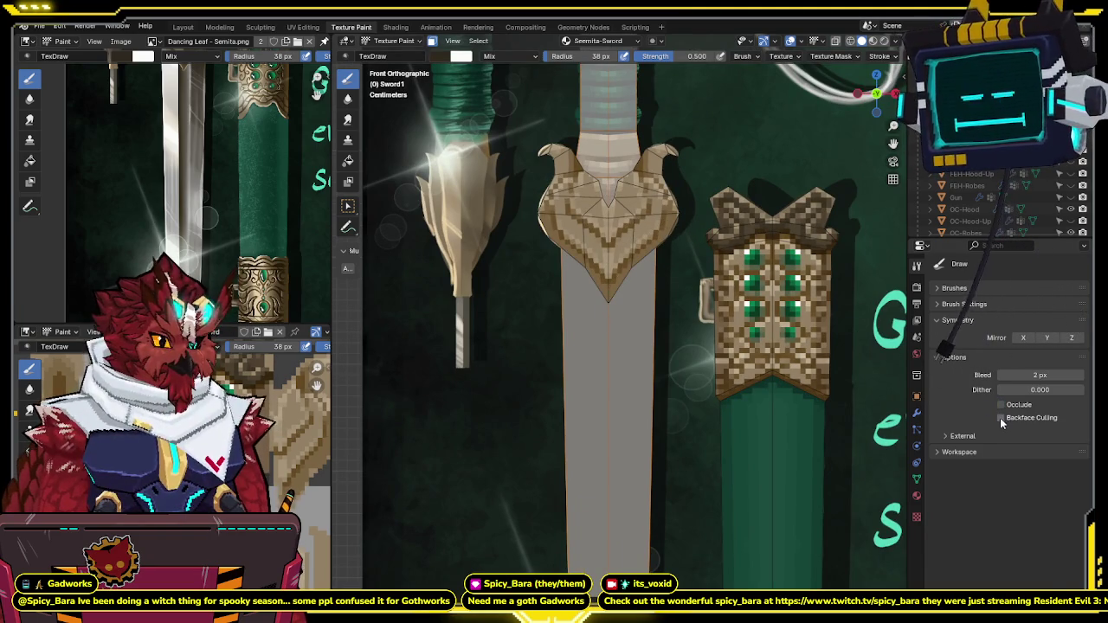
{"action": "middle_click_drag", "start_coordinate": [605, 291], "coordinate": [609, 294], "text": "shift"}
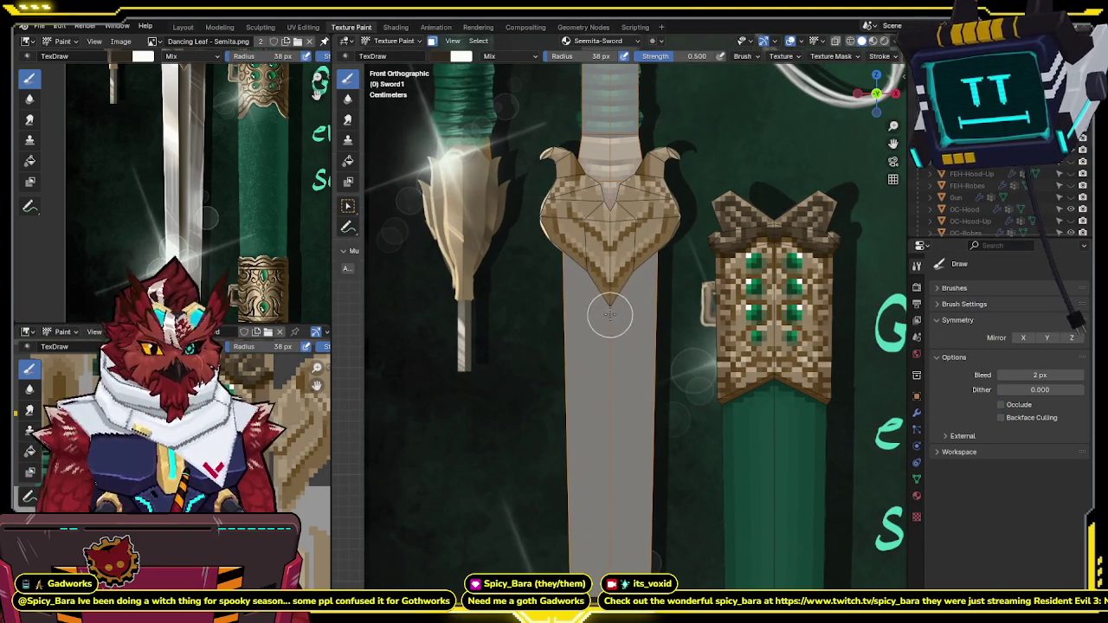
Step: Paint the crossguard's pointed tip a little further down the blade
{"action": "left_click_drag", "start_coordinate": [611, 316], "coordinate": [631, 278]}
{"action": "scroll", "coordinate": [675, 238], "scroll_direction": "down", "scroll_amount": 2}
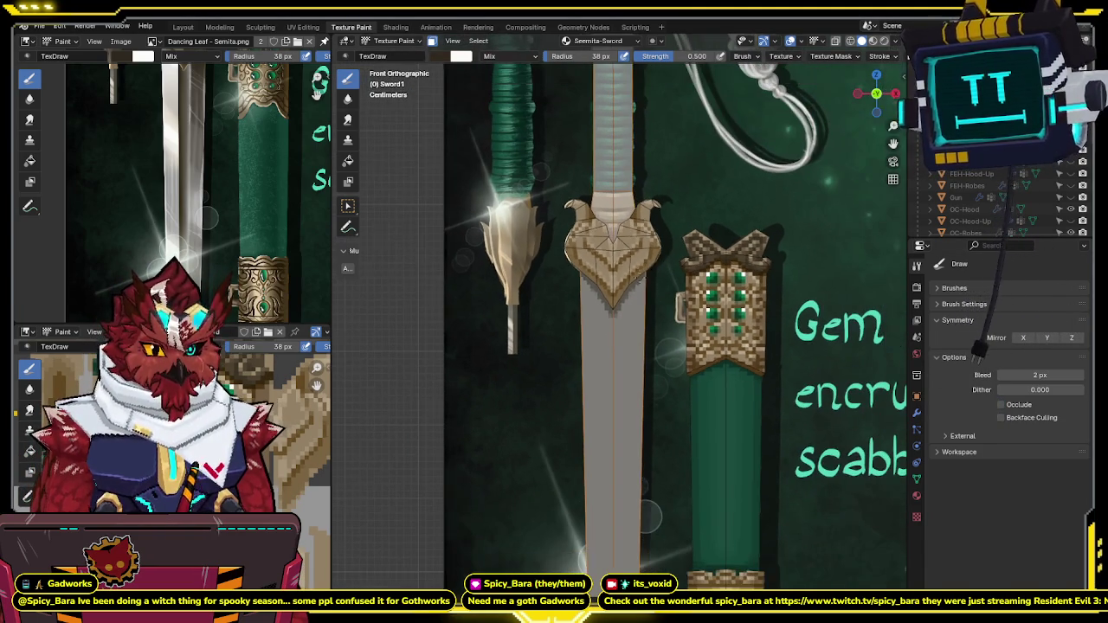
{"action": "scroll", "coordinate": [261, 233], "scroll_direction": "down", "scroll_amount": 2}
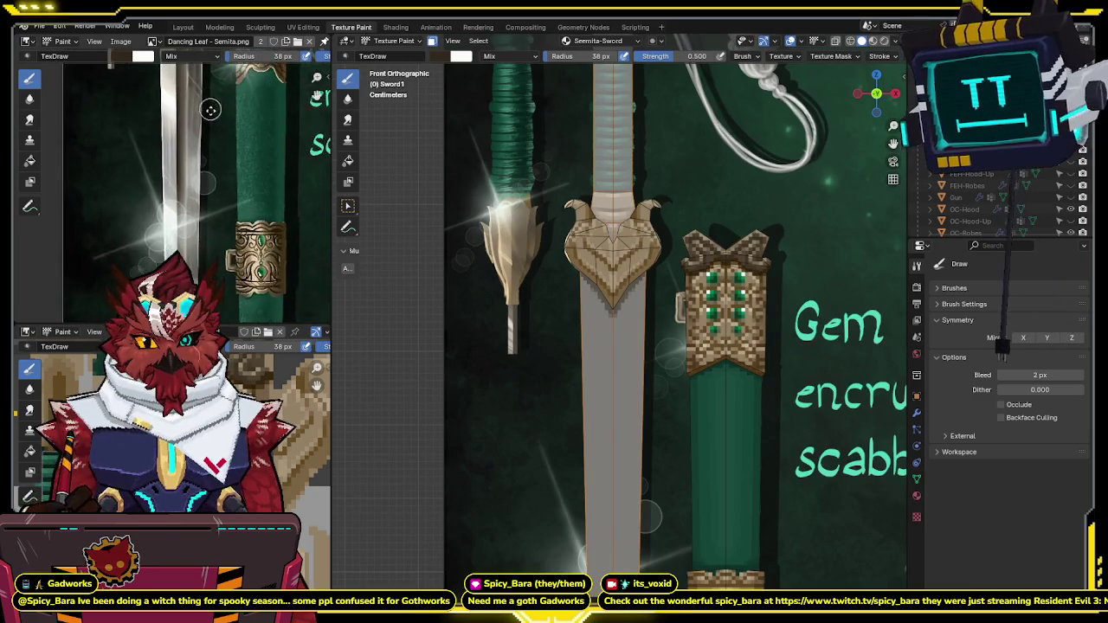
{"action": "scroll", "coordinate": [190, 194], "scroll_direction": "down", "scroll_amount": 2}
Step: Pan and zoom the reference image and sword view around the scabbard lettering
{"action": "middle_click_drag", "start_coordinate": [190, 194], "coordinate": [133, 159]}
{"action": "middle_click_drag", "start_coordinate": [639, 295], "coordinate": [604, 200], "text": "shift"}
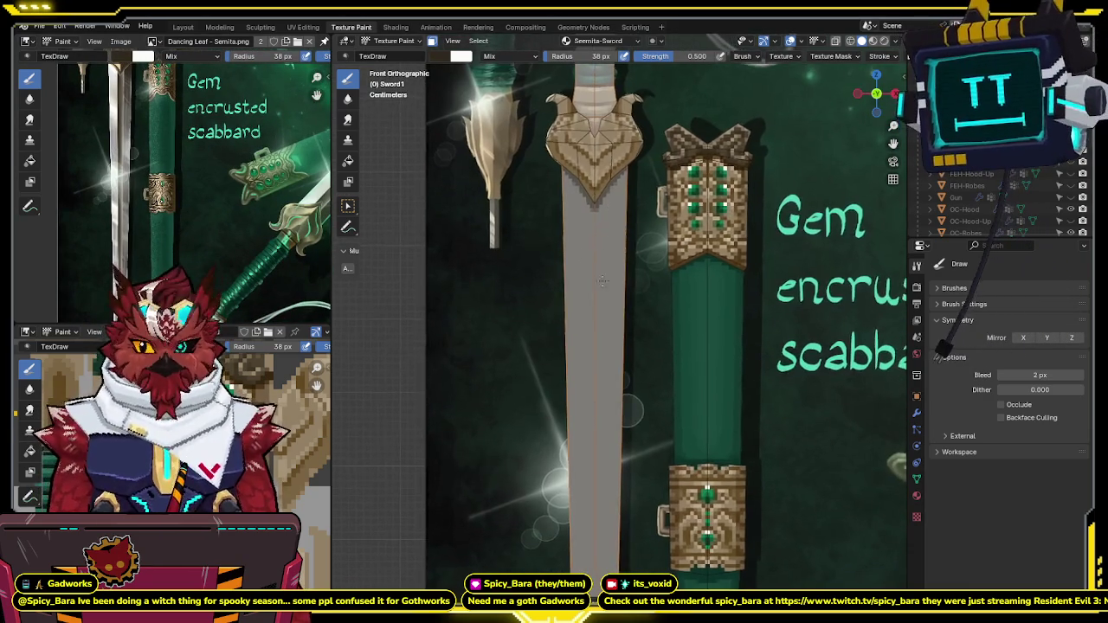
{"action": "scroll", "coordinate": [600, 182], "scroll_direction": "down", "scroll_amount": 3, "text": "shift"}
{"action": "scroll", "coordinate": [588, 217], "scroll_direction": "down", "scroll_amount": 3}
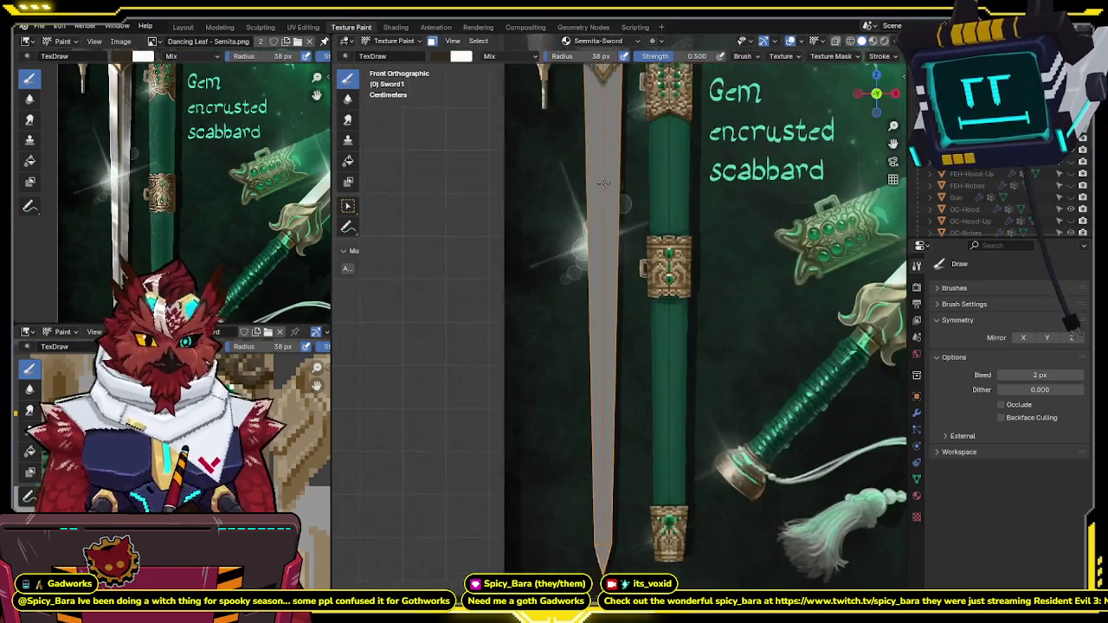
{"action": "scroll", "coordinate": [226, 163], "scroll_direction": "down", "scroll_amount": 2}
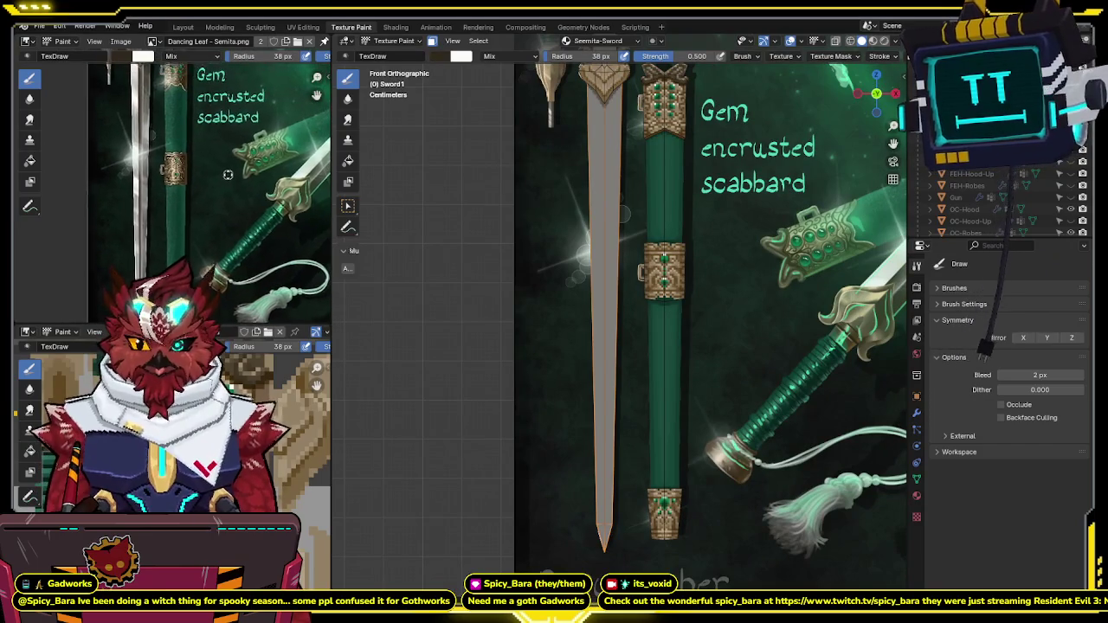
{"action": "scroll", "coordinate": [226, 147], "scroll_direction": "up", "scroll_amount": 1}
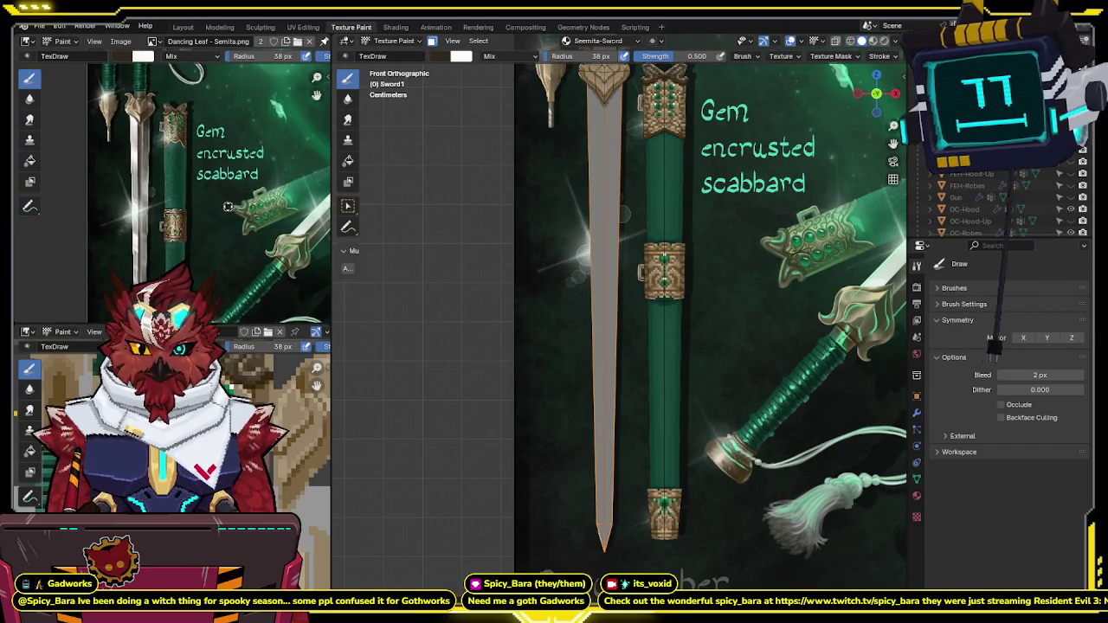
{"action": "middle_click_drag", "start_coordinate": [187, 120], "coordinate": [236, 149]}
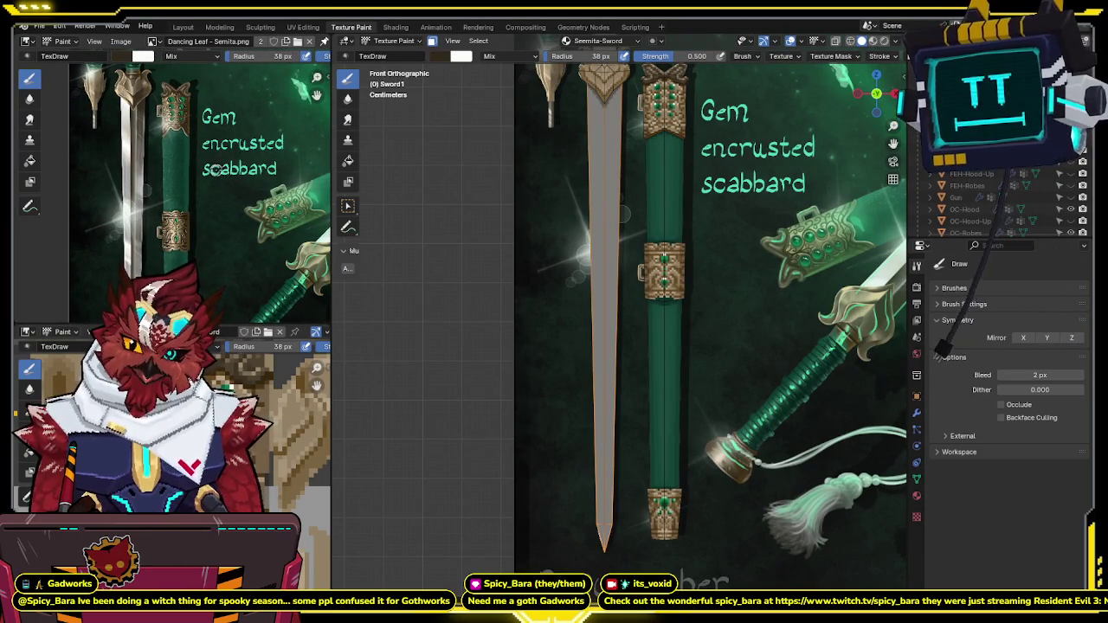
Step: Zoom back in on the sword and expand the Brush Settings panel
{"action": "scroll", "coordinate": [223, 164], "scroll_direction": "up", "scroll_amount": 2}
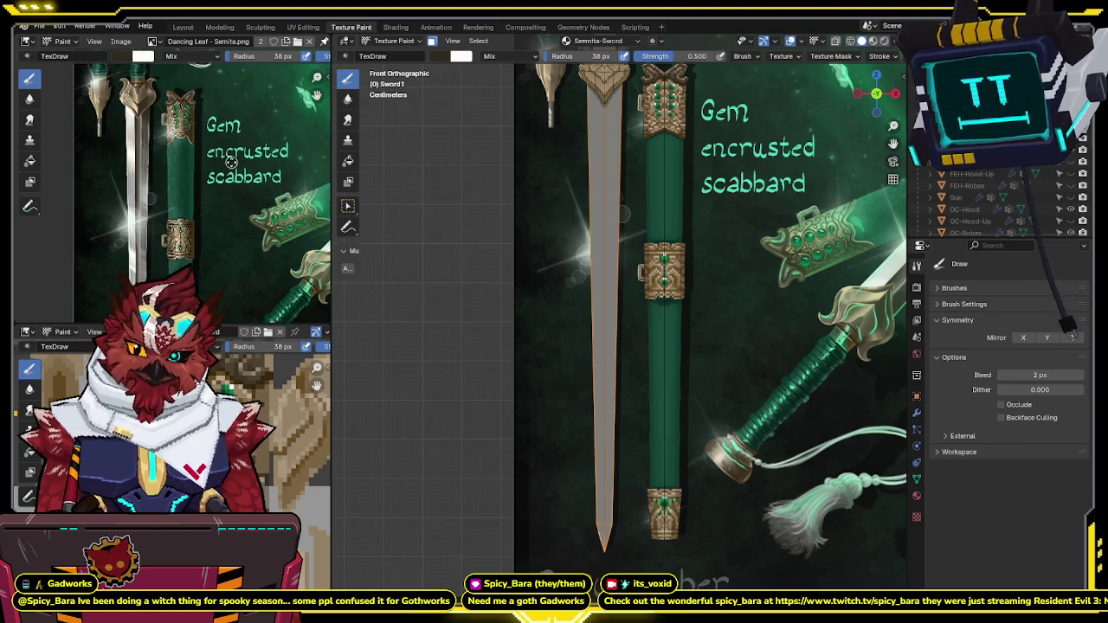
{"action": "scroll", "coordinate": [598, 212], "scroll_direction": "up", "scroll_amount": 1}
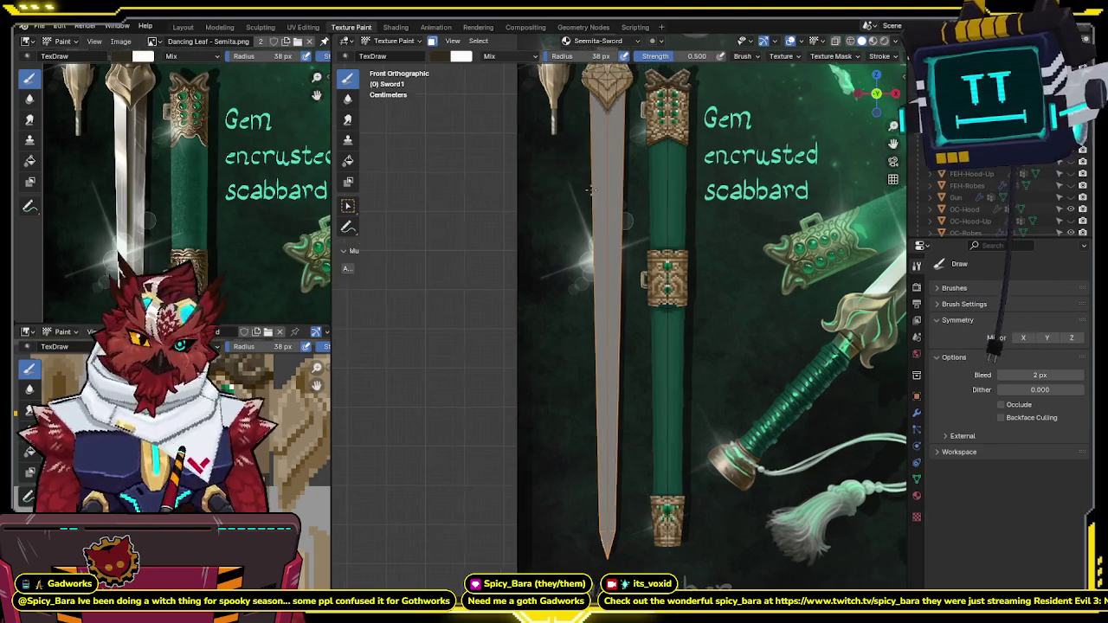
{"action": "scroll", "coordinate": [597, 212], "scroll_direction": "up", "scroll_amount": 1}
{"action": "scroll", "coordinate": [597, 212], "scroll_direction": "up", "scroll_amount": 1}
{"action": "scroll", "coordinate": [596, 205], "scroll_direction": "up", "scroll_amount": 1}
{"action": "scroll", "coordinate": [594, 205], "scroll_direction": "up", "scroll_amount": 1}
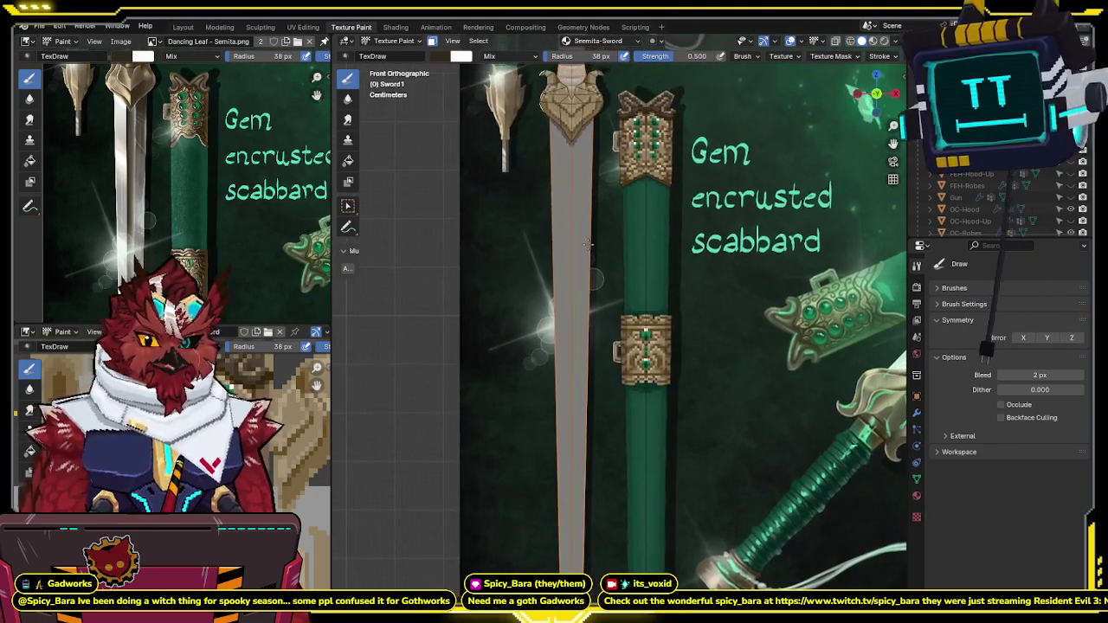
{"action": "scroll", "coordinate": [606, 208], "scroll_direction": "up", "scroll_amount": 1}
{"action": "scroll", "coordinate": [705, 213], "scroll_direction": "down", "scroll_amount": 2}
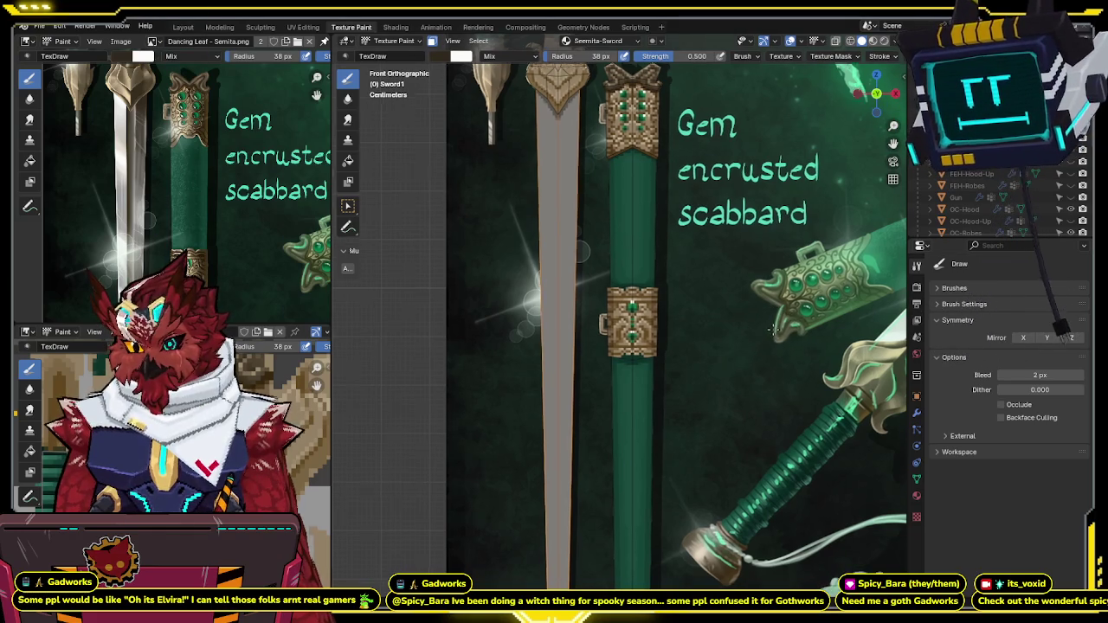
{"action": "middle_click_drag", "start_coordinate": [775, 335], "coordinate": [770, 325], "text": "shift"}
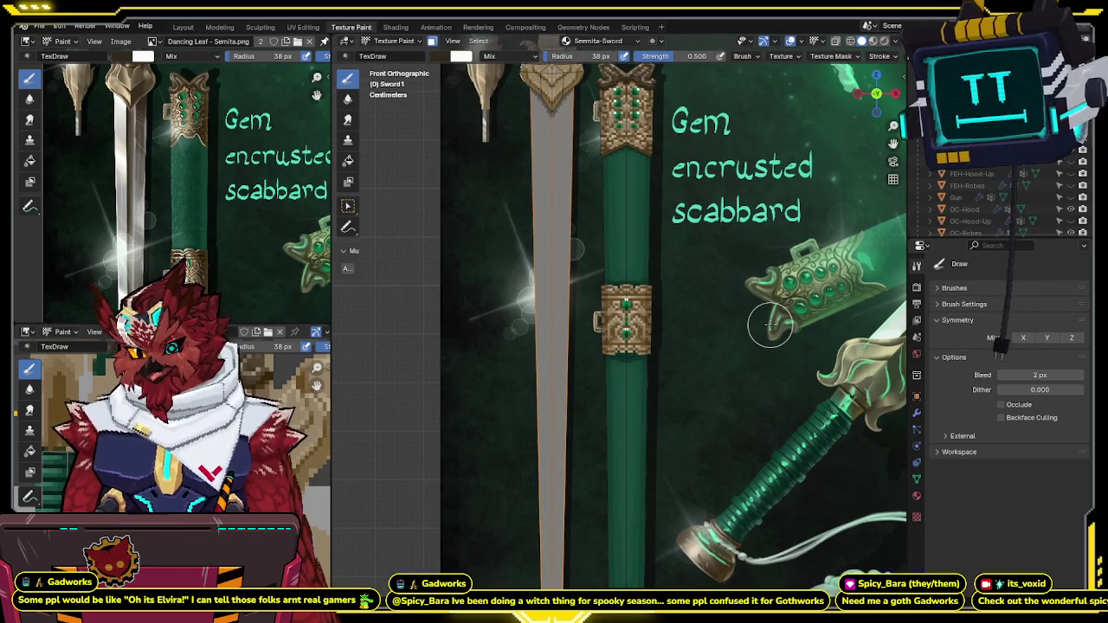
{"action": "left_click", "coordinate": [946, 306]}
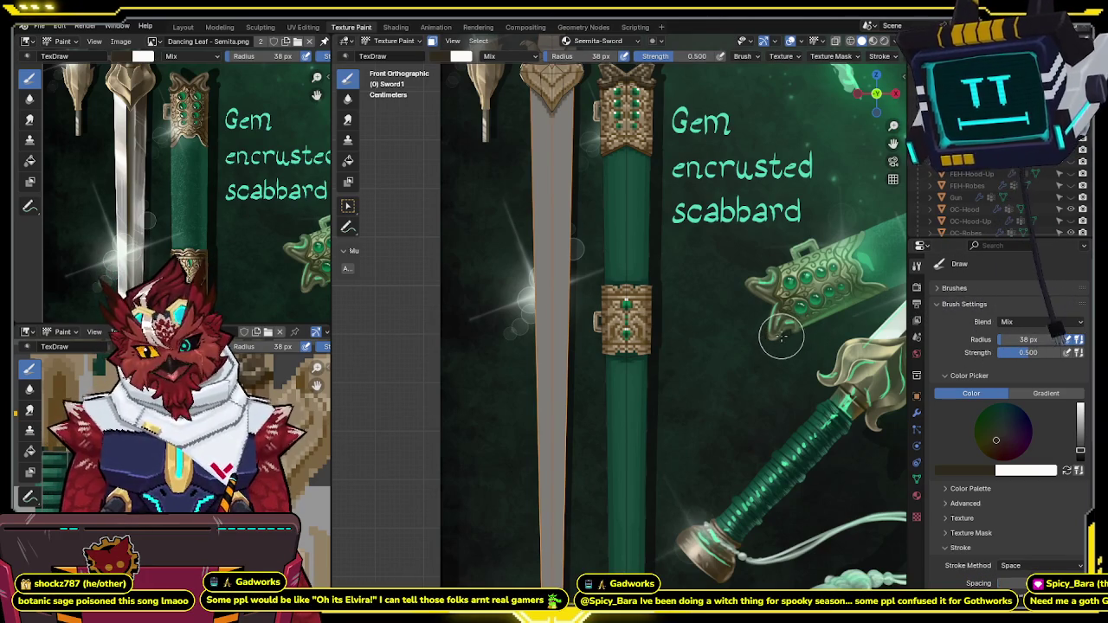
Step: Set the brush Stroke Method to Line
{"action": "middle_click_drag", "start_coordinate": [805, 334], "coordinate": [790, 302], "text": "shift"}
{"action": "scroll", "coordinate": [961, 330], "scroll_direction": "down", "scroll_amount": 4}
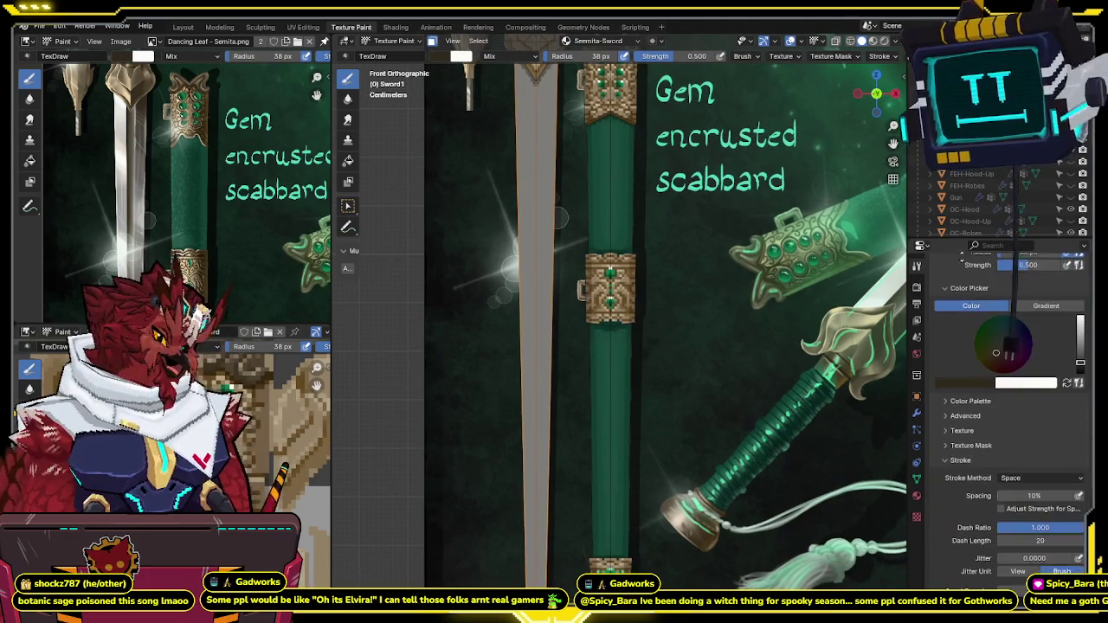
{"action": "left_click", "coordinate": [1019, 472]}
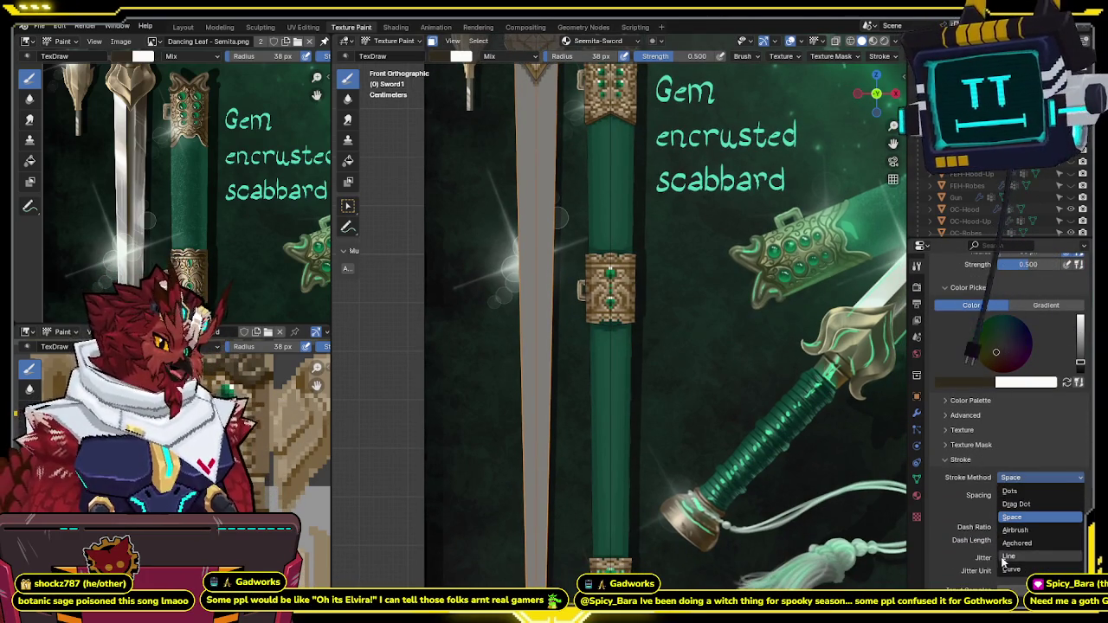
{"action": "left_click", "coordinate": [1030, 559]}
Step: Shrink the brush radius to 13 px and draw a straight line down the blade
{"action": "mouse_move", "coordinate": [590, 246]}
{"action": "middle_mouse_down", "text": "shift"}
{"action": "mouse_move", "coordinate": [597, 342]}
{"action": "mouse_move", "coordinate": [582, 277]}
{"action": "middle_mouse_up", "text": "shift"}
{"action": "key", "text": "f"}
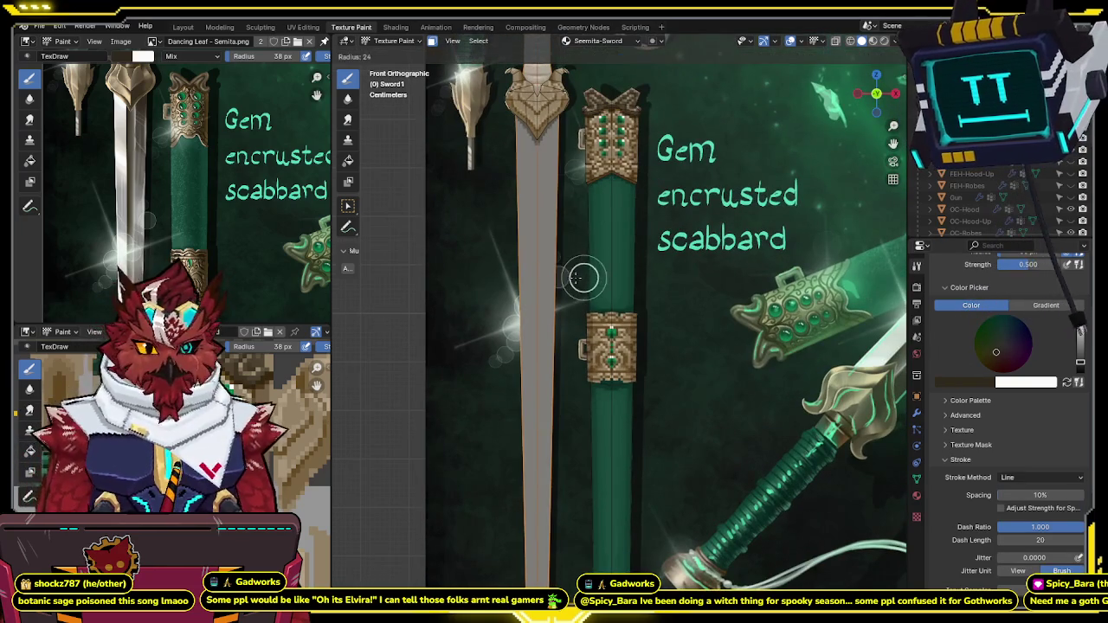
{"action": "left_click", "coordinate": [583, 277]}
{"action": "key", "text": "f"}
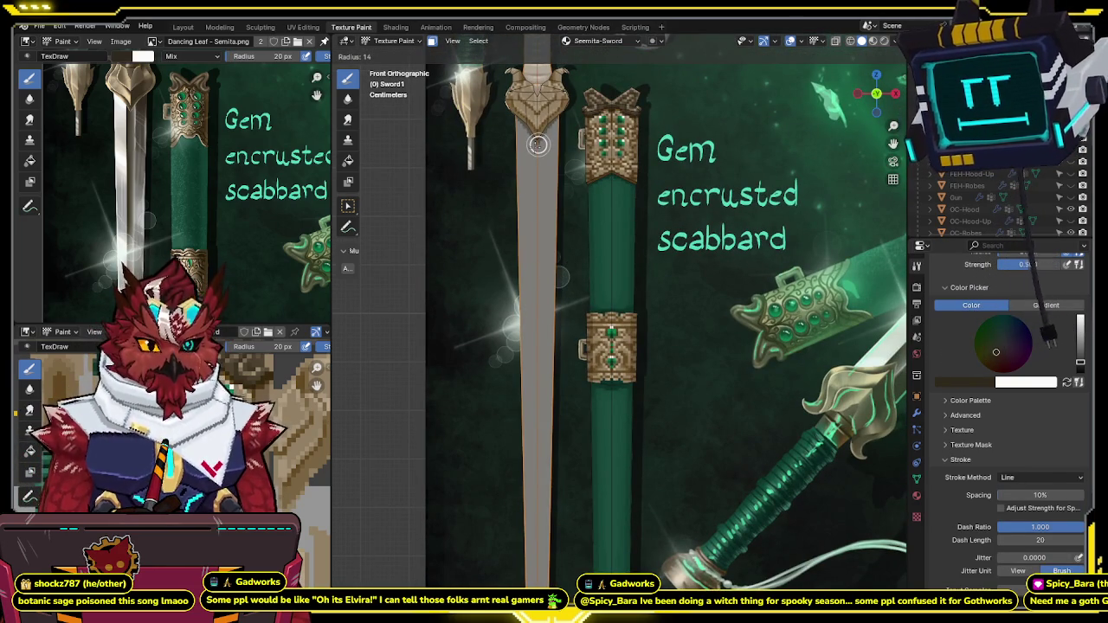
{"action": "left_click", "coordinate": [536, 147]}
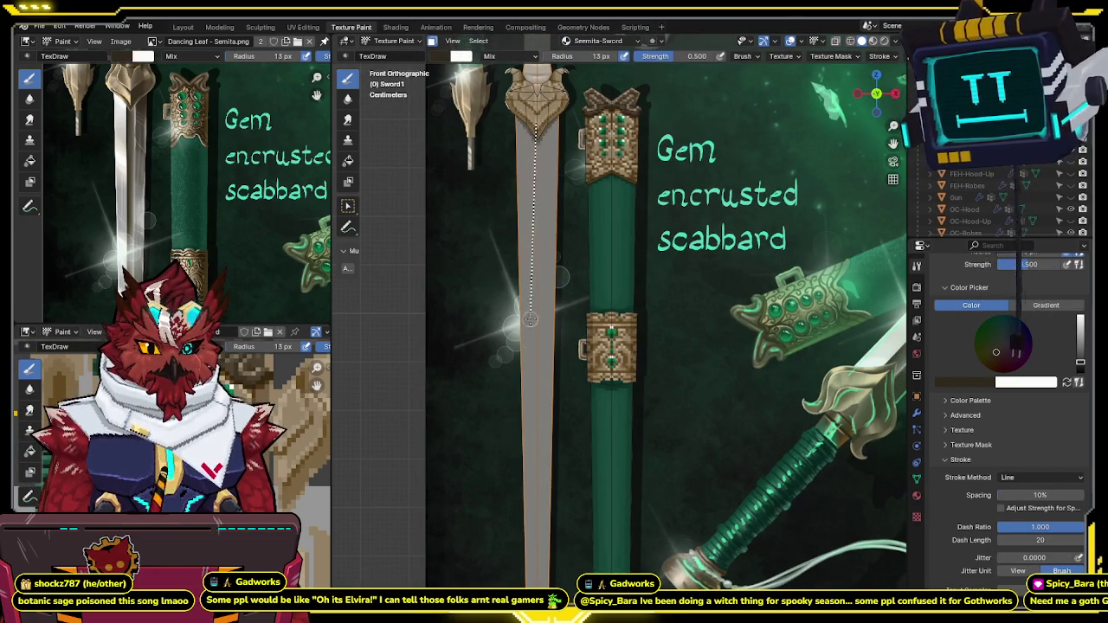
{"action": "left_click_drag", "start_coordinate": [530, 319], "coordinate": [535, 588]}
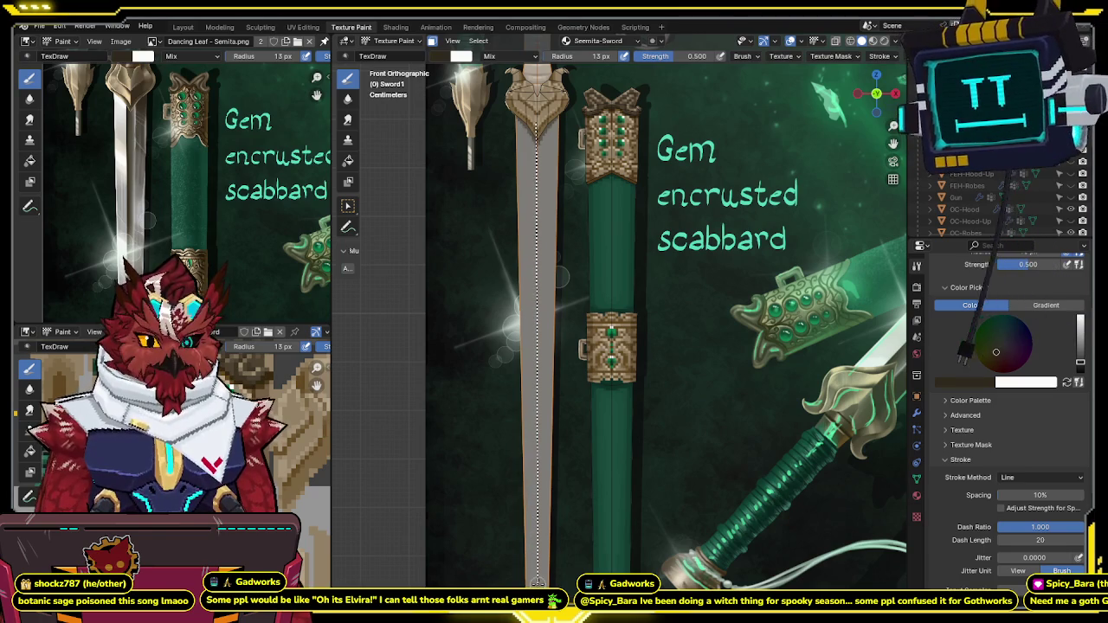
Step: Finish the blade highlight line and set the brush radius to 10 px
{"action": "middle_click_drag", "start_coordinate": [537, 582], "coordinate": [544, 345], "text": "shift"}
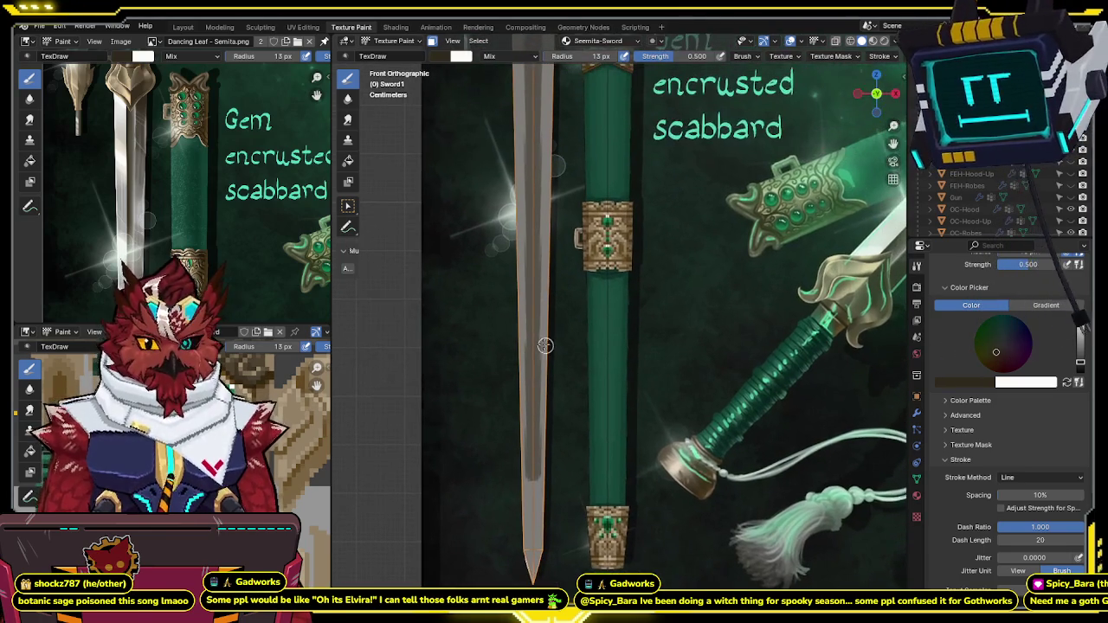
{"action": "mouse_move", "coordinate": [509, 228]}
{"action": "middle_mouse_down", "text": "shift"}
{"action": "mouse_move", "coordinate": [505, 244]}
{"action": "mouse_move", "coordinate": [557, 200]}
{"action": "middle_mouse_up", "text": "shift"}
{"action": "scroll", "coordinate": [506, 244], "scroll_direction": "down", "scroll_amount": 1}
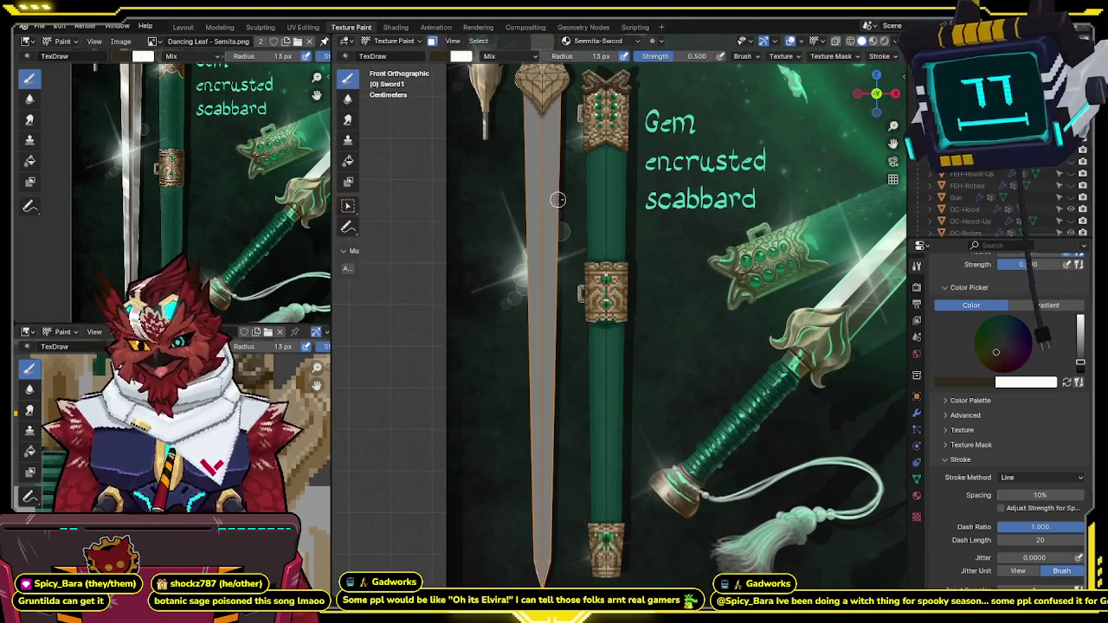
{"action": "scroll", "coordinate": [558, 200], "scroll_direction": "up", "scroll_amount": 1, "text": "shift"}
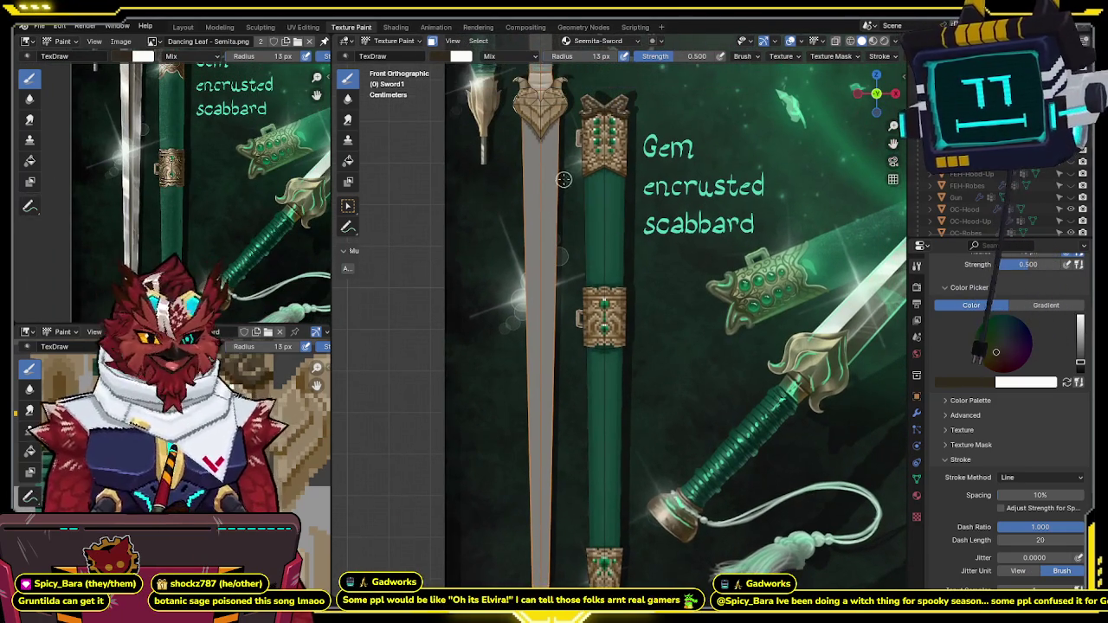
{"action": "key", "text": "f"}
{"action": "left_click", "coordinate": [539, 136]}
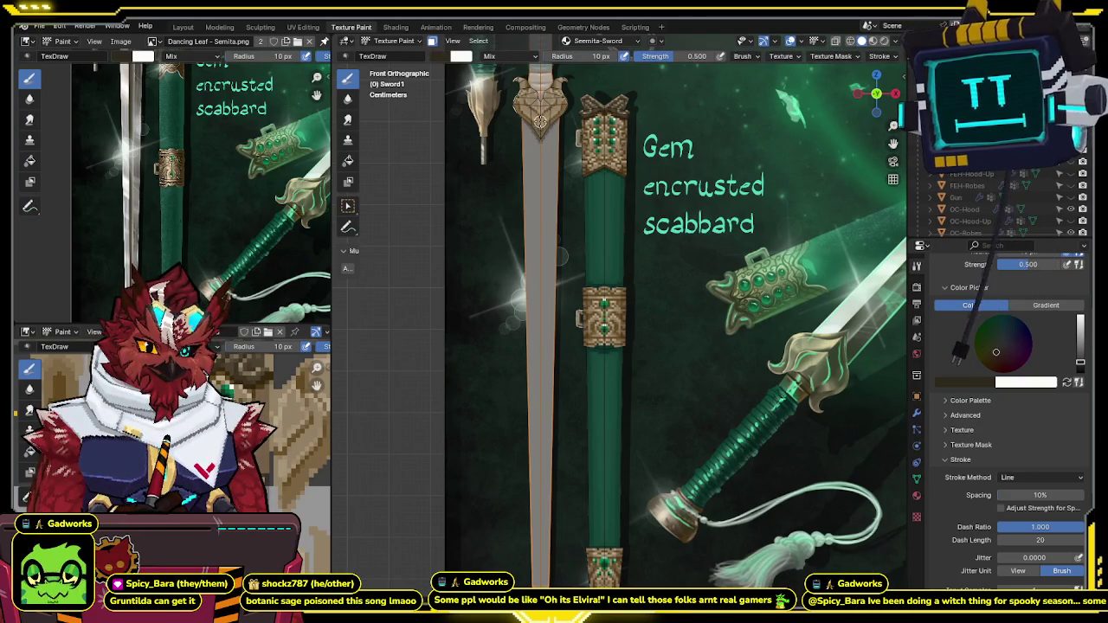
Step: Test straight lines down the blade, undo them, and raise brush strength to 1.000
{"action": "left_click_drag", "start_coordinate": [540, 114], "coordinate": [540, 582]}
{"action": "key", "text": "ctrl+z"}
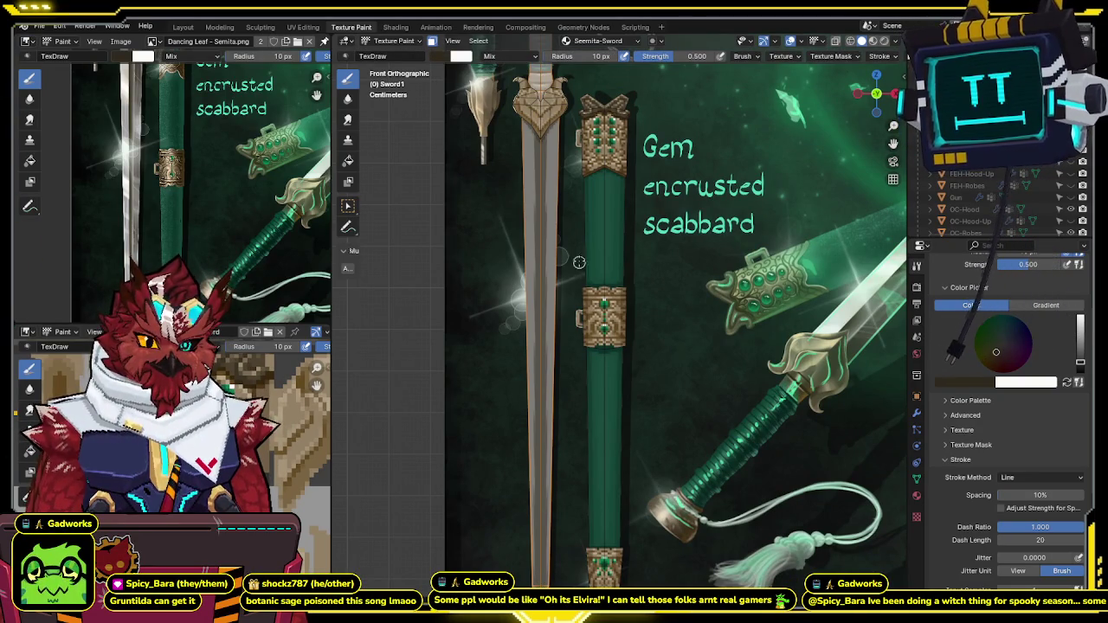
{"action": "middle_click_drag", "start_coordinate": [566, 222], "coordinate": [566, 201], "text": "shift"}
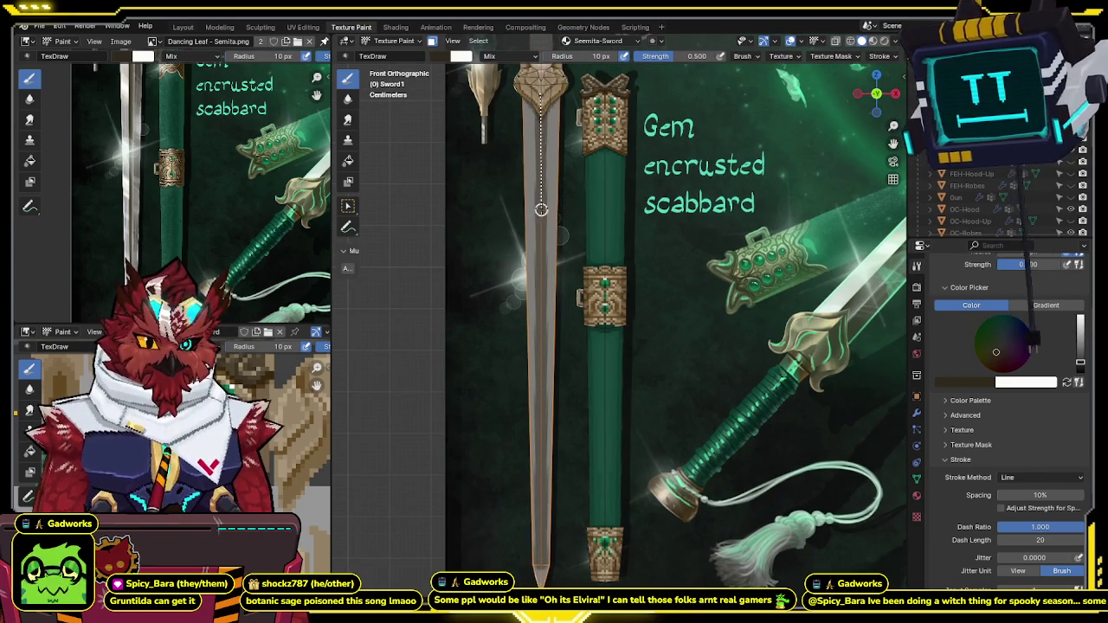
{"action": "left_click_drag", "start_coordinate": [540, 93], "coordinate": [539, 381]}
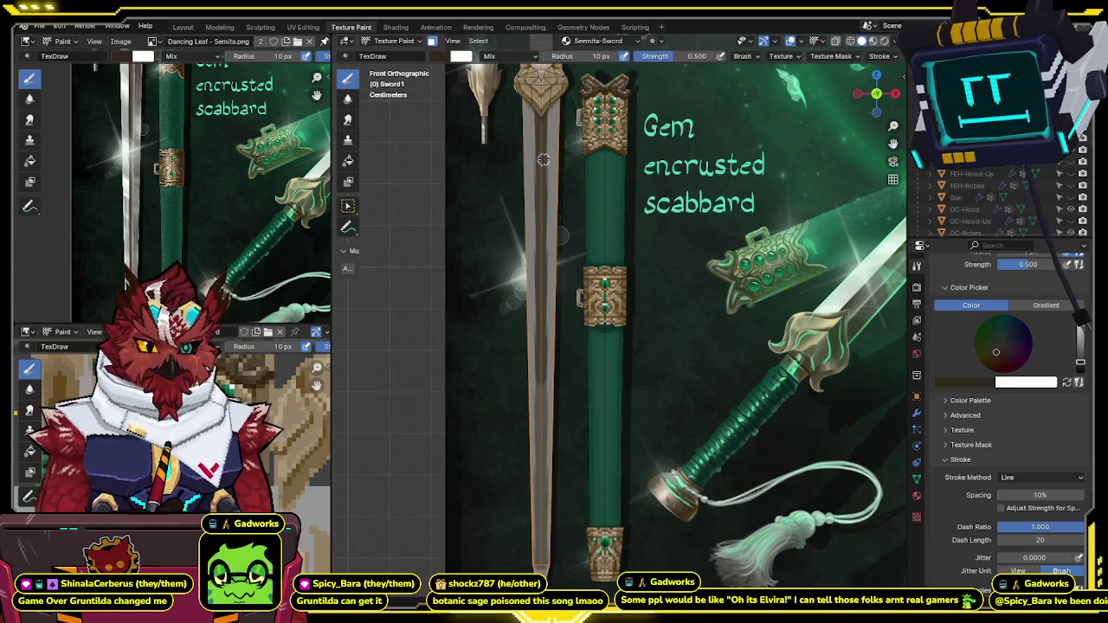
{"action": "key", "text": "ctrl+z"}
{"action": "left_click_drag", "start_coordinate": [539, 93], "coordinate": [541, 232]}
{"action": "middle_click_drag", "start_coordinate": [541, 216], "coordinate": [537, 233], "text": "shift"}
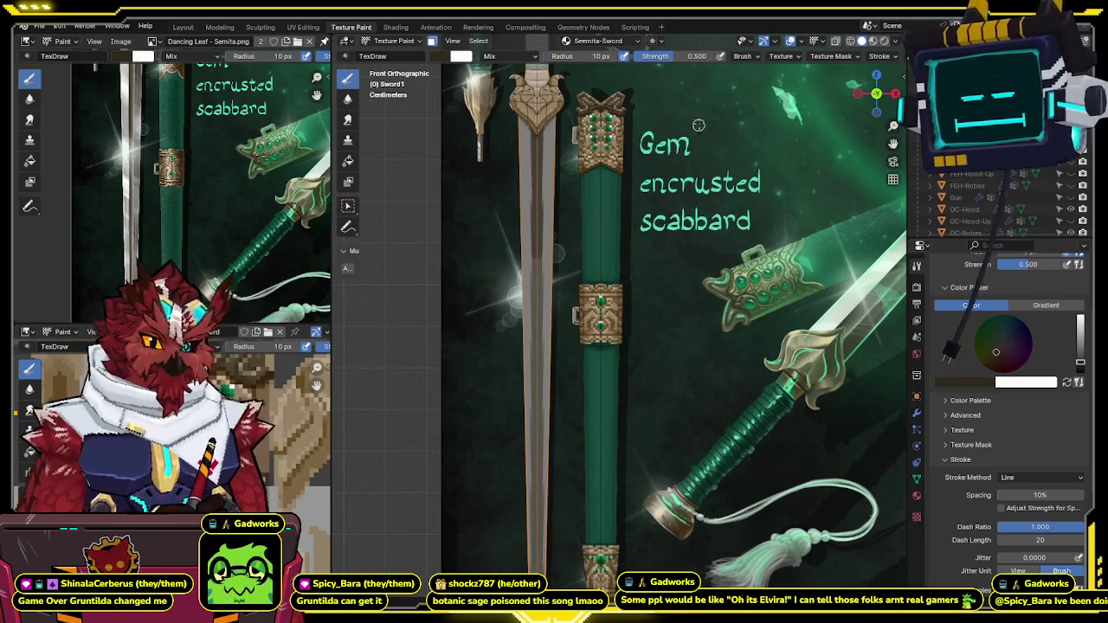
{"action": "left_click_drag", "start_coordinate": [681, 59], "coordinate": [779, 50]}
{"action": "middle_click_drag", "start_coordinate": [549, 188], "coordinate": [550, 127], "text": "shift"}
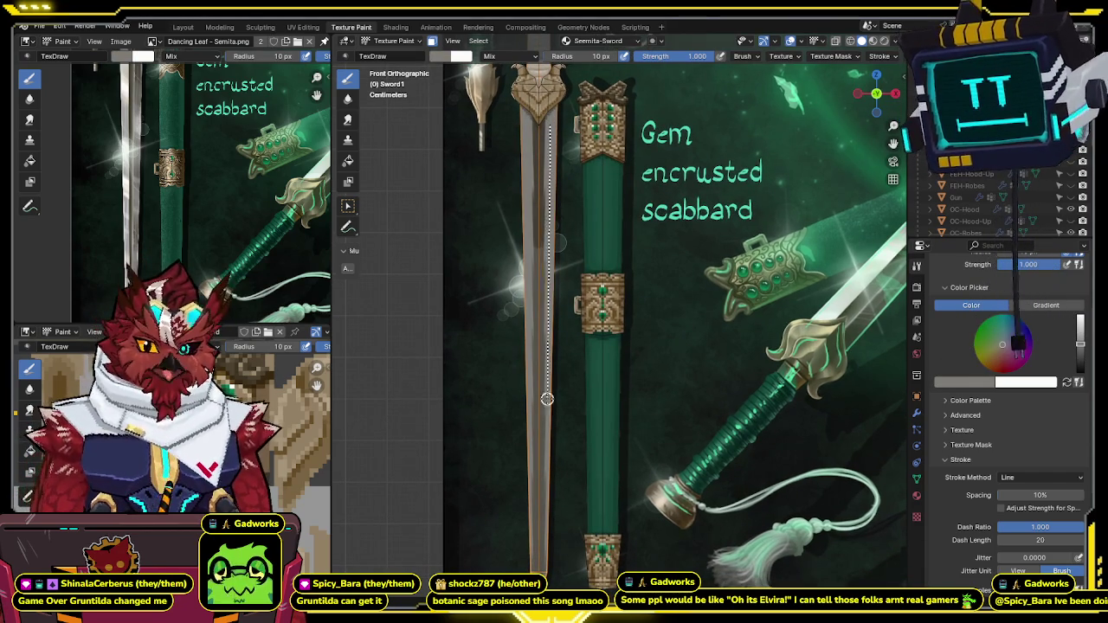
Step: Paint two straight lines down the blade, toggling overlays with Alt+Shift+Z to check them
{"action": "left_click_drag", "start_coordinate": [549, 175], "coordinate": [548, 582]}
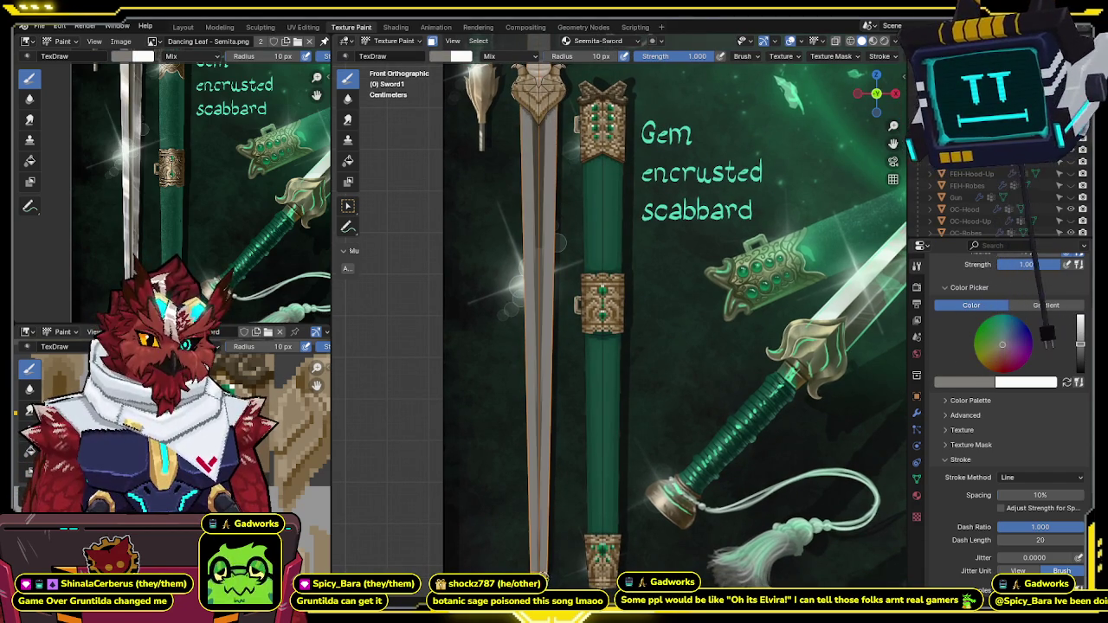
{"action": "key", "text": "shift+alt+z"}
{"action": "middle_click_drag", "start_coordinate": [560, 492], "coordinate": [564, 468], "text": "shift"}
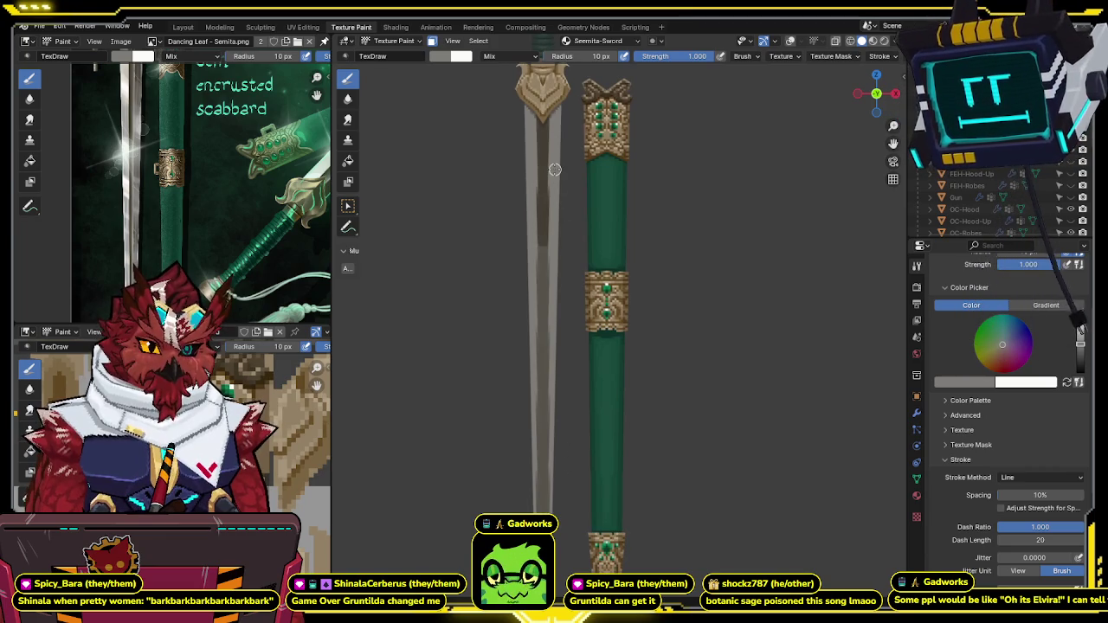
{"action": "left_click_drag", "start_coordinate": [555, 170], "coordinate": [553, 515]}
{"action": "middle_click_drag", "start_coordinate": [558, 523], "coordinate": [563, 480], "text": "shift"}
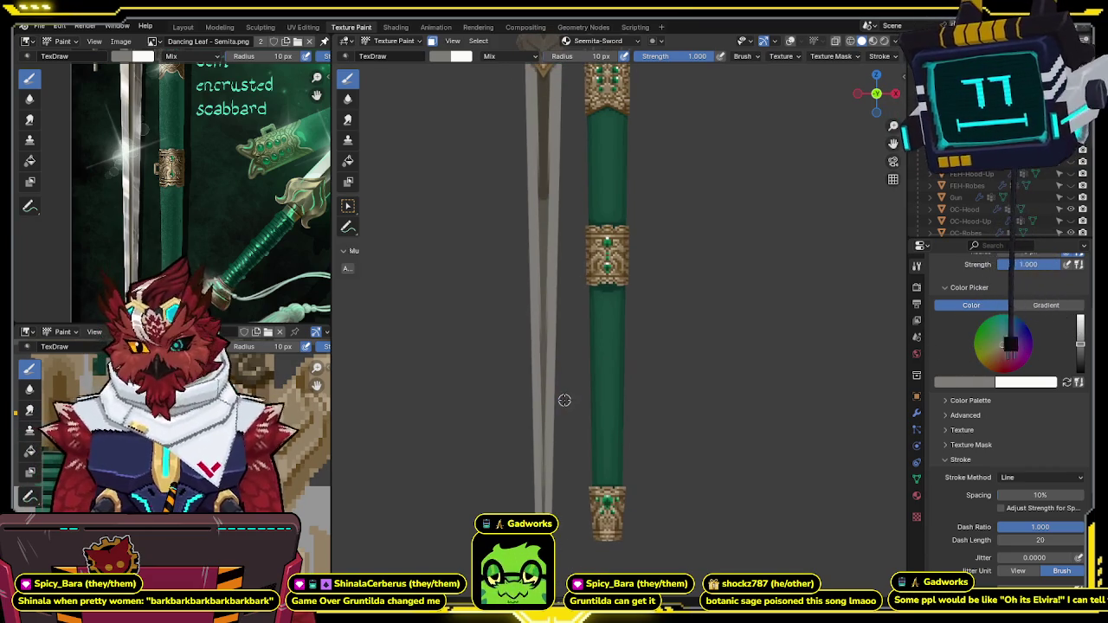
{"action": "key", "text": "shift+alt+z"}
{"action": "key", "text": "shift+alt+z"}
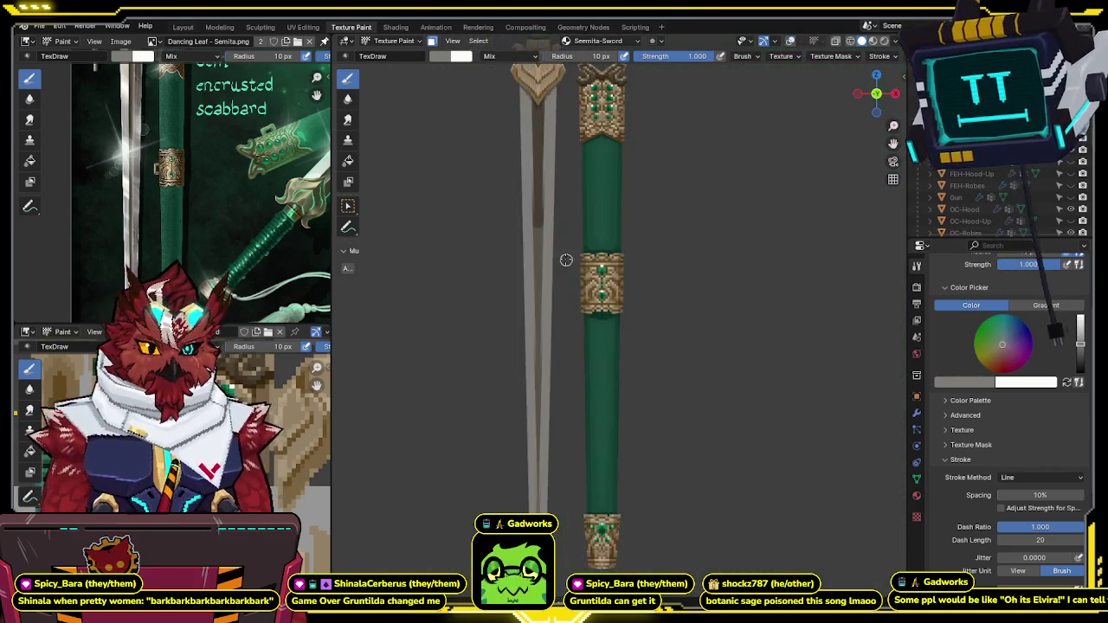
Step: Zoom in and frame the scabbard's middle band with the reference overlay restored
{"action": "scroll", "coordinate": [563, 234], "scroll_direction": "up", "scroll_amount": 2}
{"action": "scroll", "coordinate": [560, 228], "scroll_direction": "up", "scroll_amount": 2}
{"action": "middle_click_drag", "start_coordinate": [560, 228], "coordinate": [589, 243], "text": "shift"}
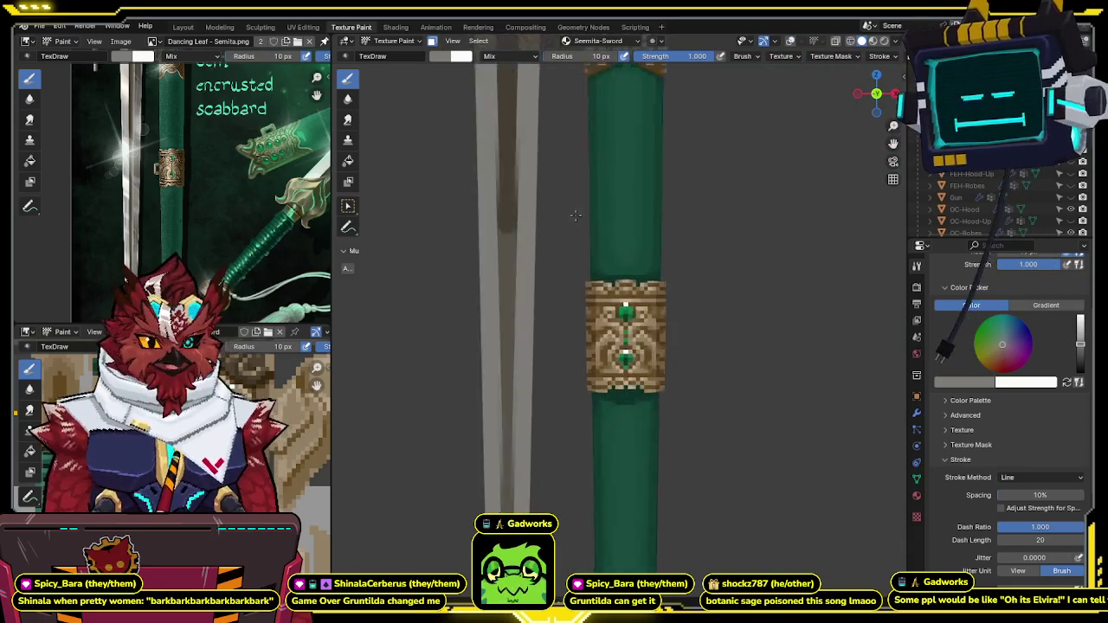
{"action": "key", "text": "shift+alt+z"}
{"action": "scroll", "coordinate": [589, 243], "scroll_direction": "up", "scroll_amount": 2}
{"action": "middle_click_drag", "start_coordinate": [519, 225], "coordinate": [567, 325], "text": "shift"}
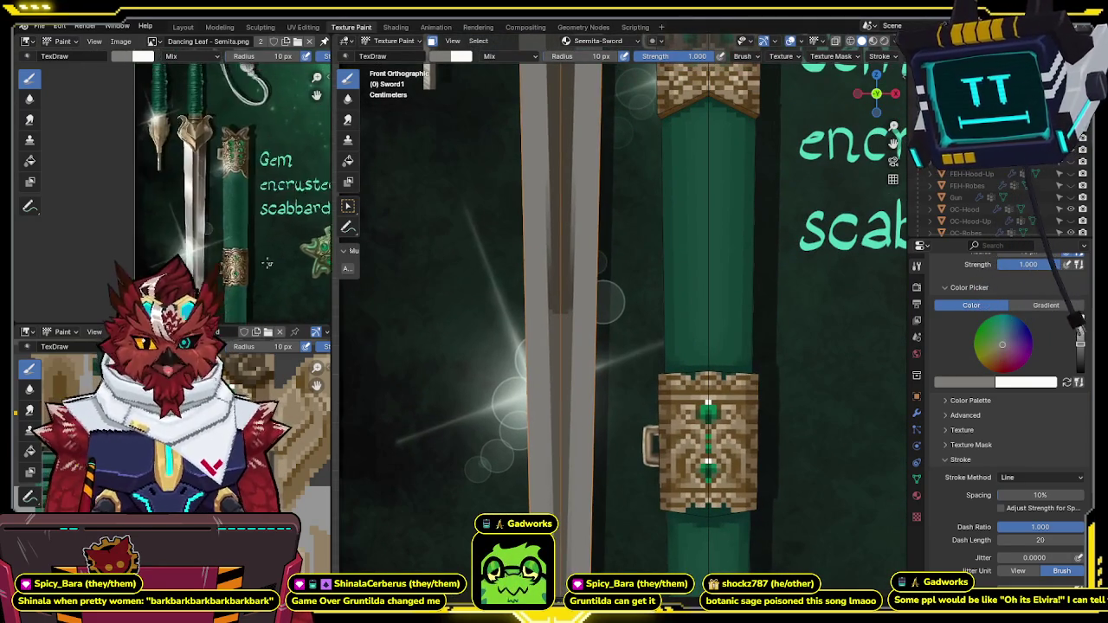
{"action": "middle_click_drag", "start_coordinate": [374, 199], "coordinate": [346, 165], "text": "shift"}
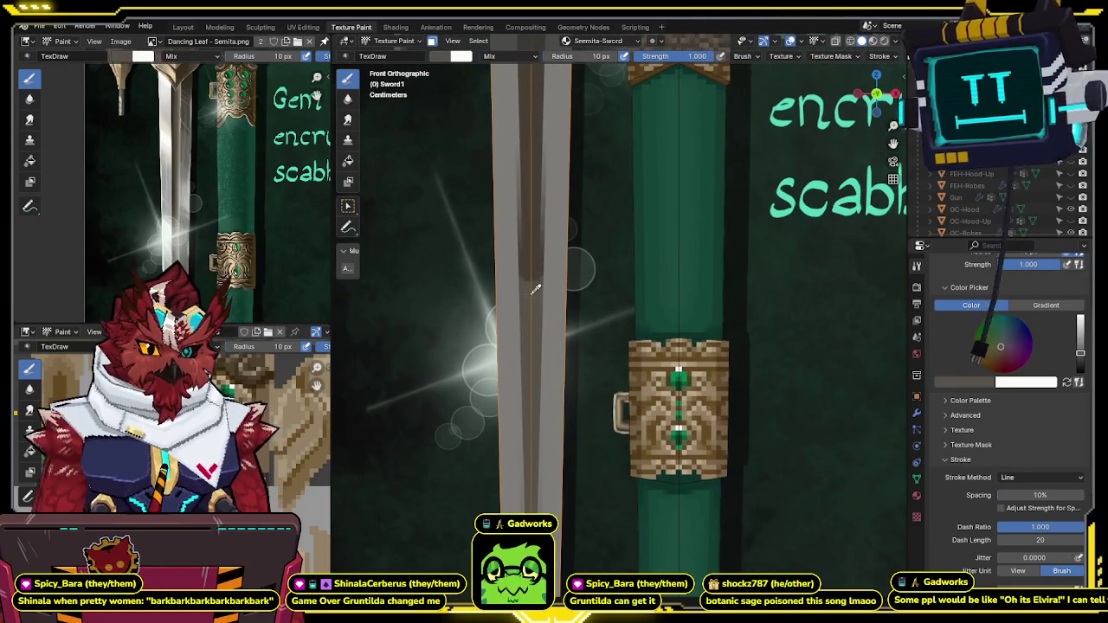
Step: Set brush strength to 0.5 and radius to 17 px, then paint a stripe on the blade
{"action": "left_click", "coordinate": [683, 57]}
{"action": "type", "text": "0.5"}
{"action": "key", "text": "Return"}
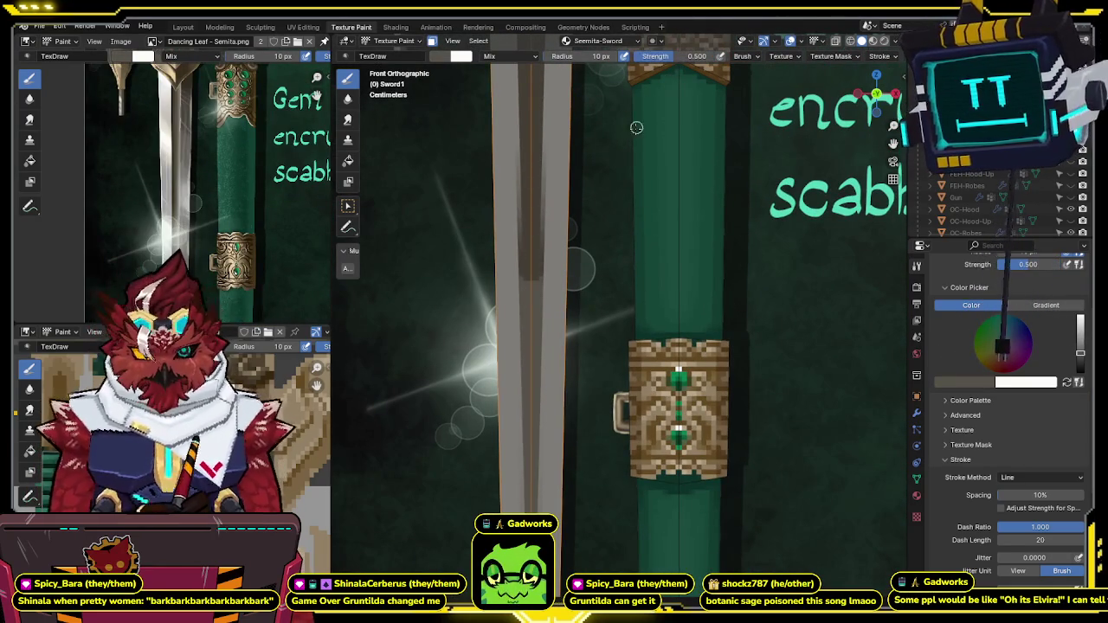
{"action": "middle_click_drag", "start_coordinate": [549, 234], "coordinate": [542, 231], "text": "shift"}
{"action": "key", "text": "f"}
{"action": "left_click", "coordinate": [541, 230]}
{"action": "left_click_drag", "start_coordinate": [529, 276], "coordinate": [529, 275]}
Step: Switch the stroke method from Line to Space
{"action": "left_click", "coordinate": [1034, 477]}
{"action": "left_click", "coordinate": [1012, 517]}
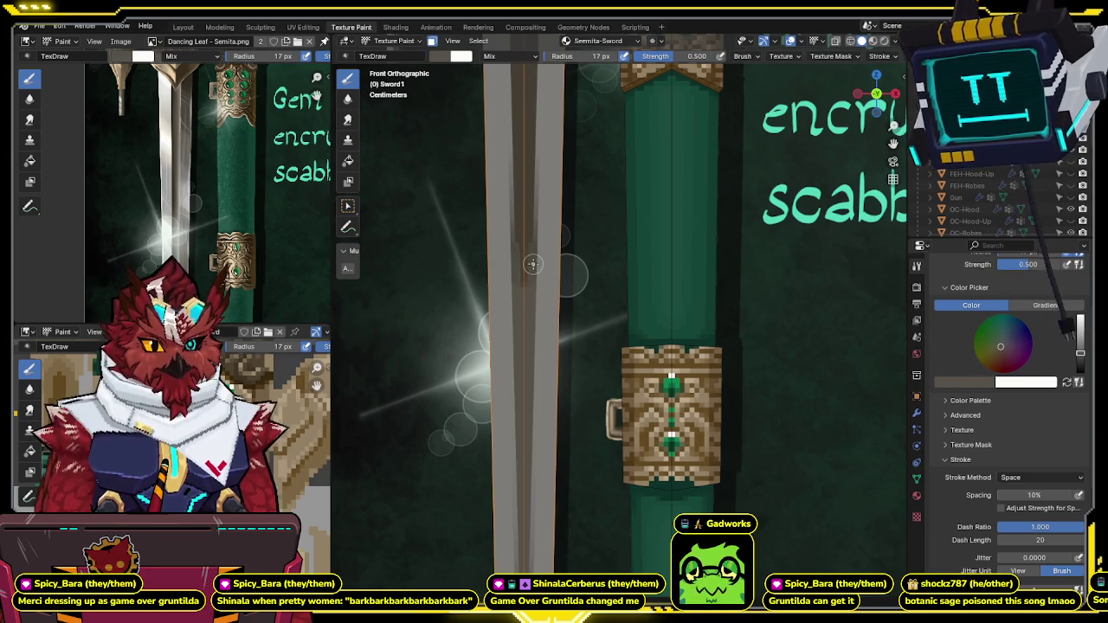
{"action": "scroll", "coordinate": [526, 278], "scroll_direction": "down", "scroll_amount": 1}
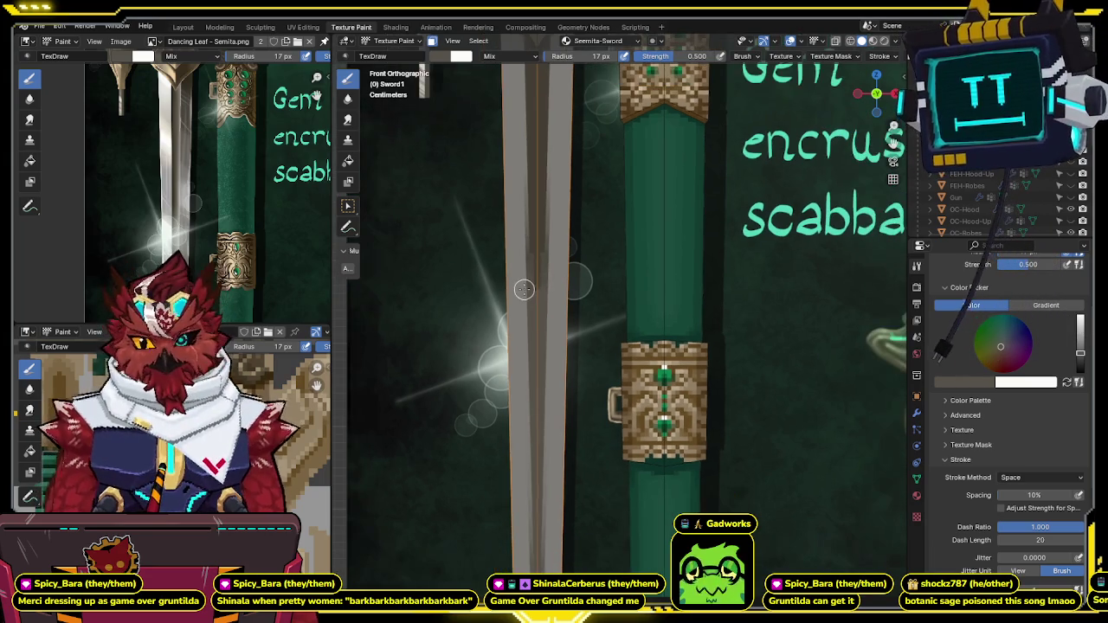
Step: Zoom out and pan the viewport to see the whole sword and scabbard
{"action": "scroll", "coordinate": [576, 282], "scroll_direction": "down", "scroll_amount": 1}
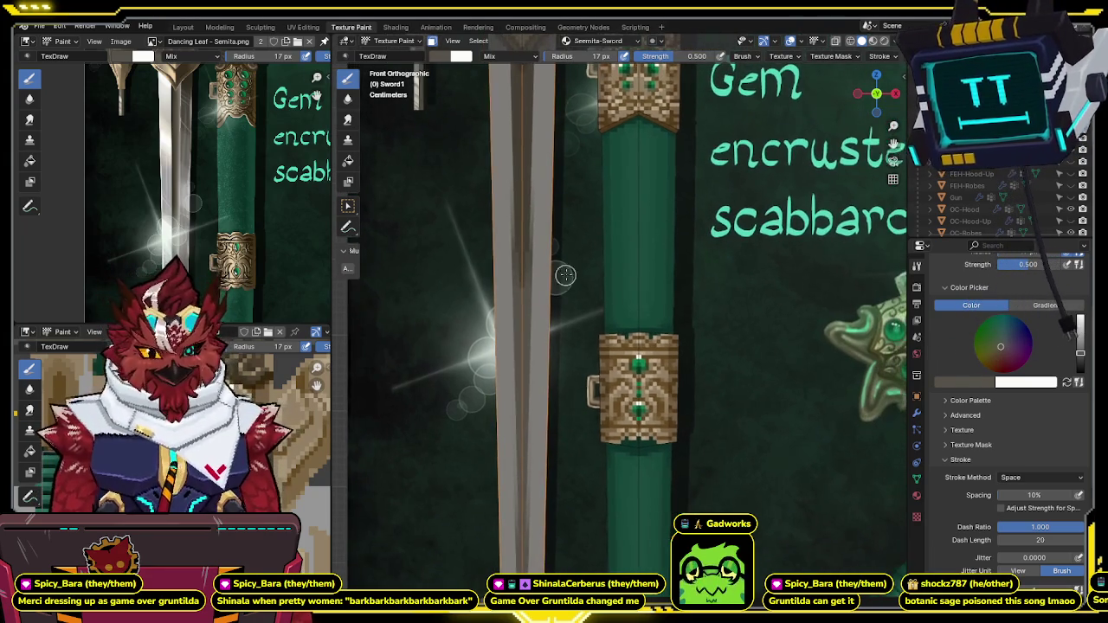
{"action": "scroll", "coordinate": [563, 275], "scroll_direction": "down", "scroll_amount": 1}
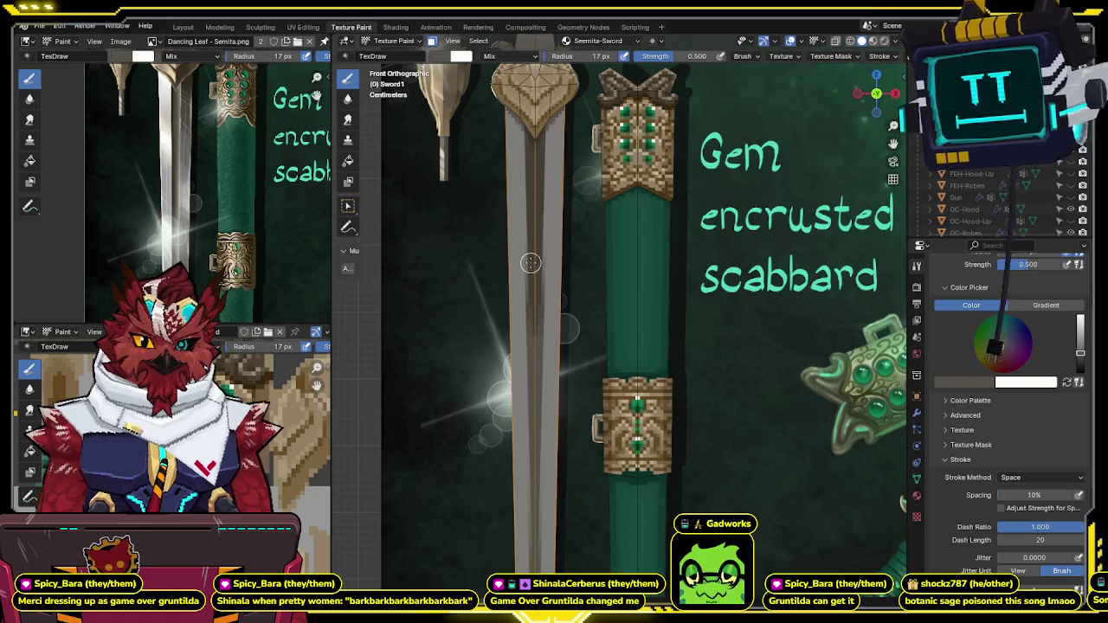
{"action": "scroll", "coordinate": [530, 263], "scroll_direction": "down", "scroll_amount": 1}
{"action": "scroll", "coordinate": [534, 255], "scroll_direction": "down", "scroll_amount": 1}
{"action": "scroll", "coordinate": [537, 247], "scroll_direction": "down", "scroll_amount": 1}
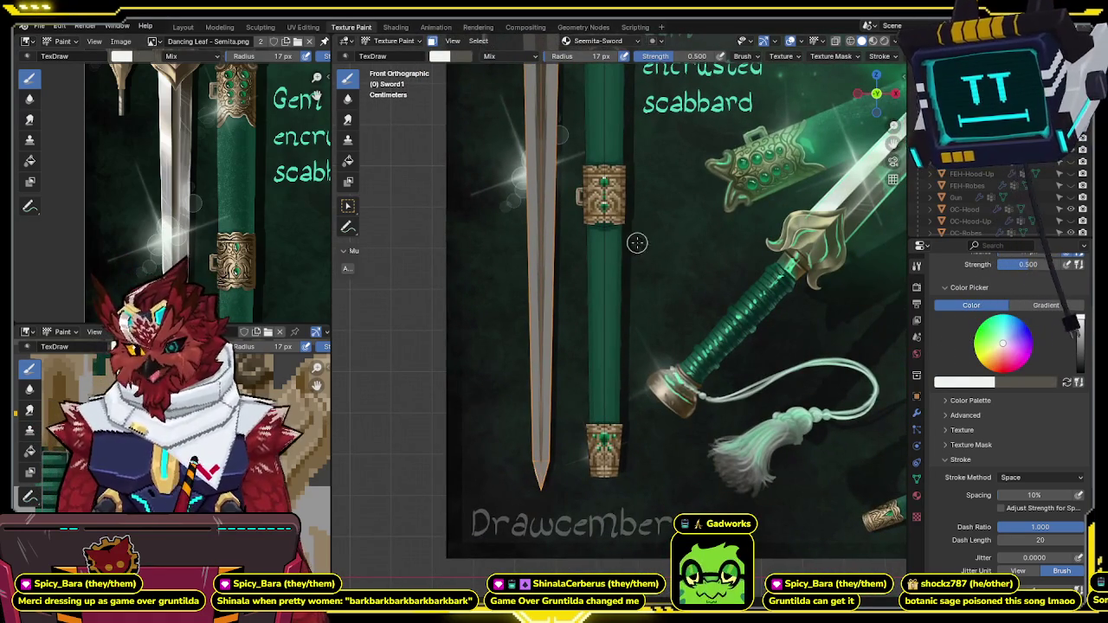
{"action": "scroll", "coordinate": [629, 275], "scroll_direction": "up", "scroll_amount": 1}
{"action": "middle_click_drag", "start_coordinate": [636, 217], "coordinate": [631, 242], "text": "shift"}
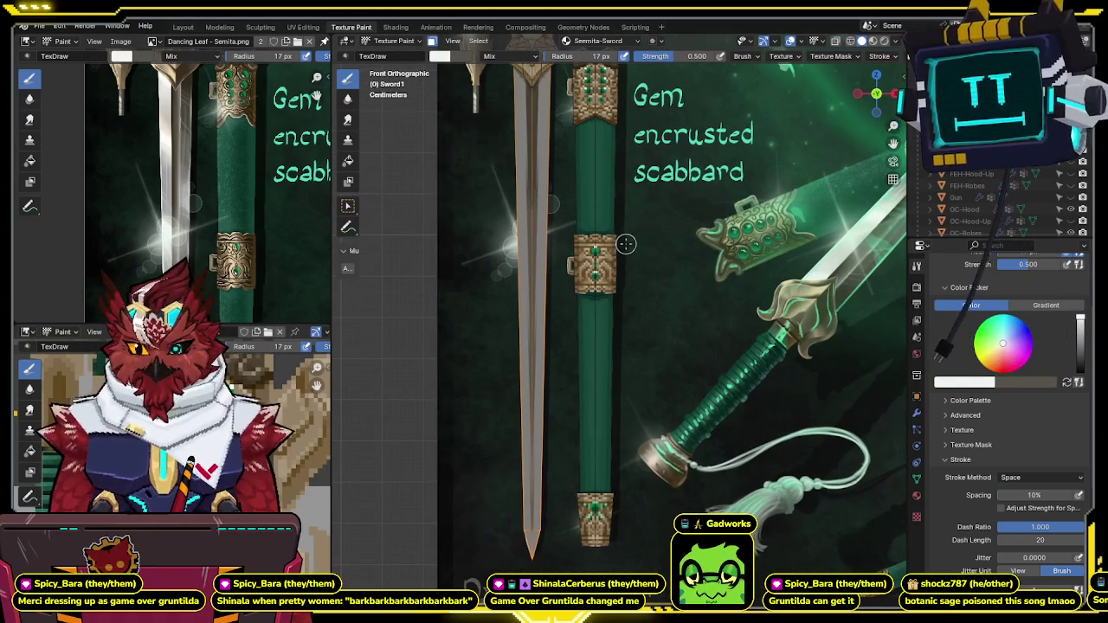
{"action": "mouse_move", "coordinate": [611, 157]}
{"action": "middle_mouse_down", "text": "shift"}
{"action": "mouse_move", "coordinate": [616, 277]}
{"action": "mouse_move", "coordinate": [629, 293]}
{"action": "mouse_move", "coordinate": [595, 172]}
{"action": "middle_mouse_up", "text": "shift"}
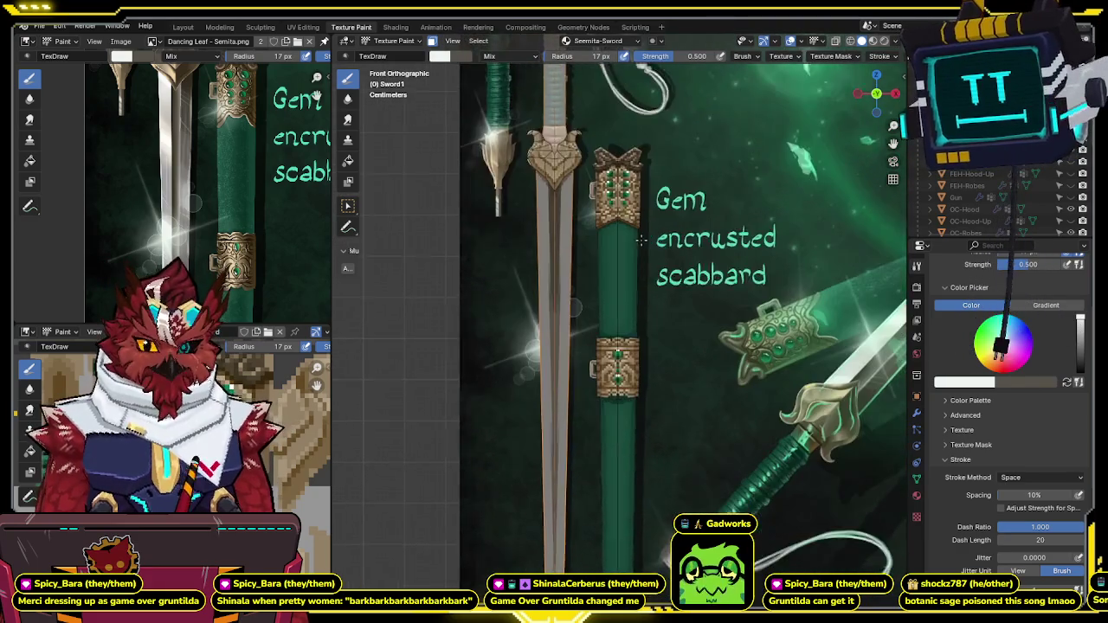
Step: Reposition the reference image in the side editor and open the Stroke Method list
{"action": "scroll", "coordinate": [195, 216], "scroll_direction": "down", "scroll_amount": 2}
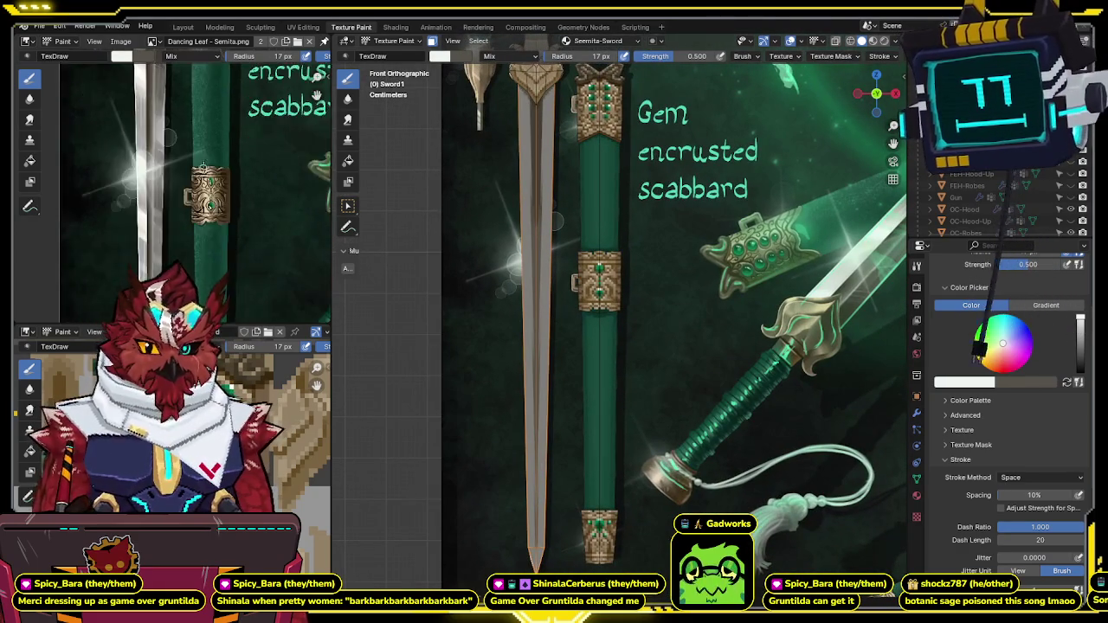
{"action": "middle_click_drag", "start_coordinate": [225, 259], "coordinate": [191, 210]}
{"action": "scroll", "coordinate": [194, 217], "scroll_direction": "up", "scroll_amount": 1}
{"action": "middle_click_drag", "start_coordinate": [579, 231], "coordinate": [596, 187], "text": "shift"}
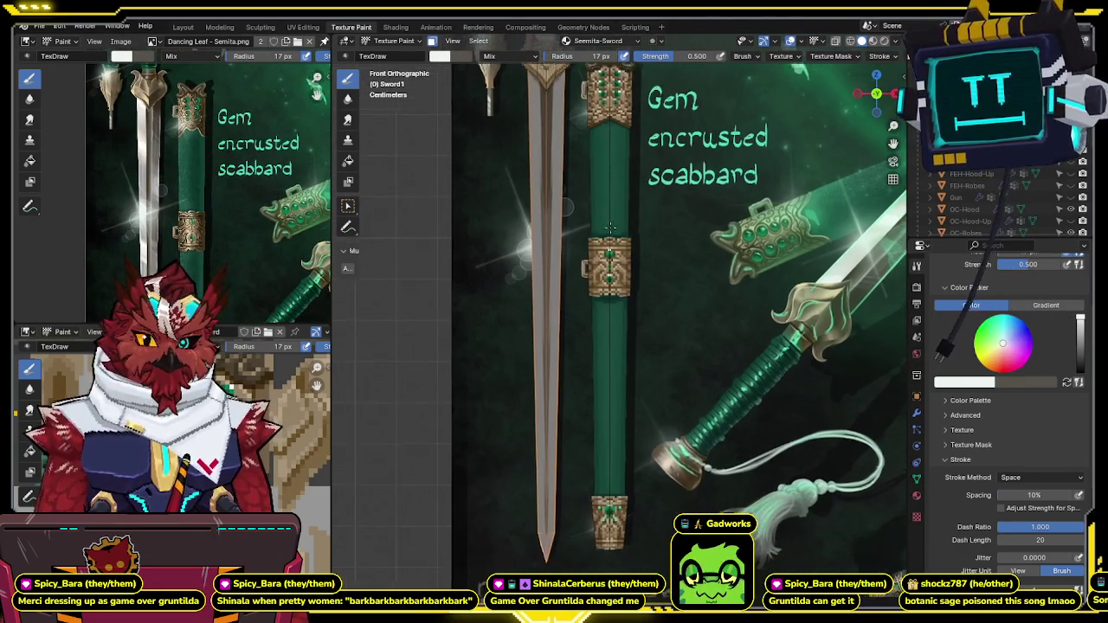
{"action": "left_click", "coordinate": [1006, 478]}
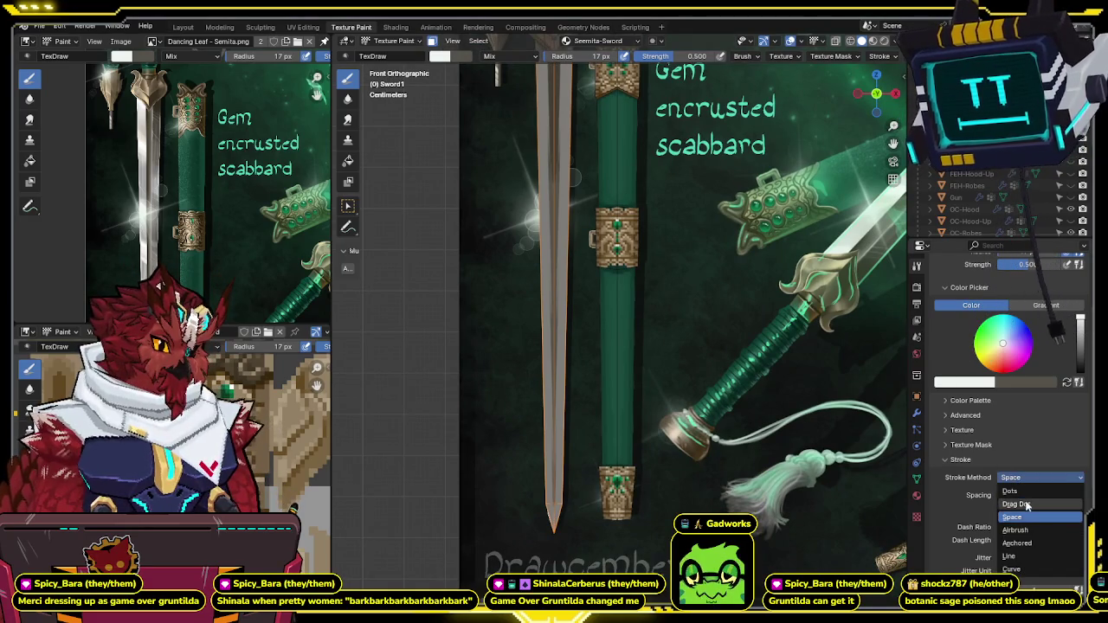
Step: Switch back to the Line stroke method and paint a straight highlight down the blade
{"action": "left_click", "coordinate": [1010, 558]}
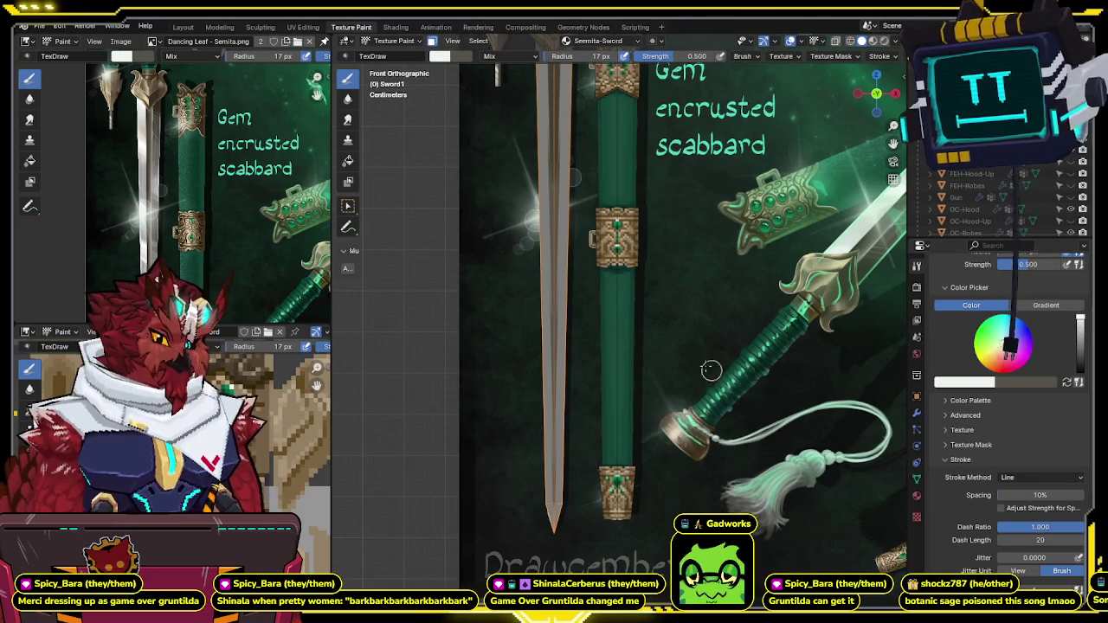
{"action": "middle_click_drag", "start_coordinate": [583, 225], "coordinate": [551, 273], "text": "shift"}
{"action": "scroll", "coordinate": [574, 229], "scroll_direction": "down", "scroll_amount": 1}
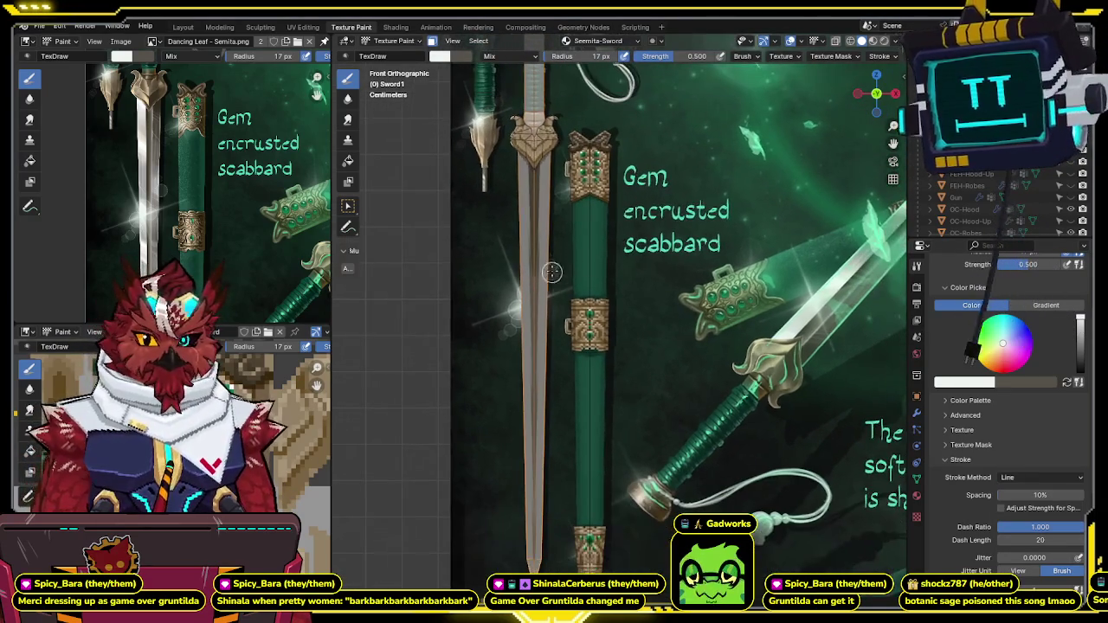
{"action": "left_click_drag", "start_coordinate": [565, 328], "coordinate": [549, 565]}
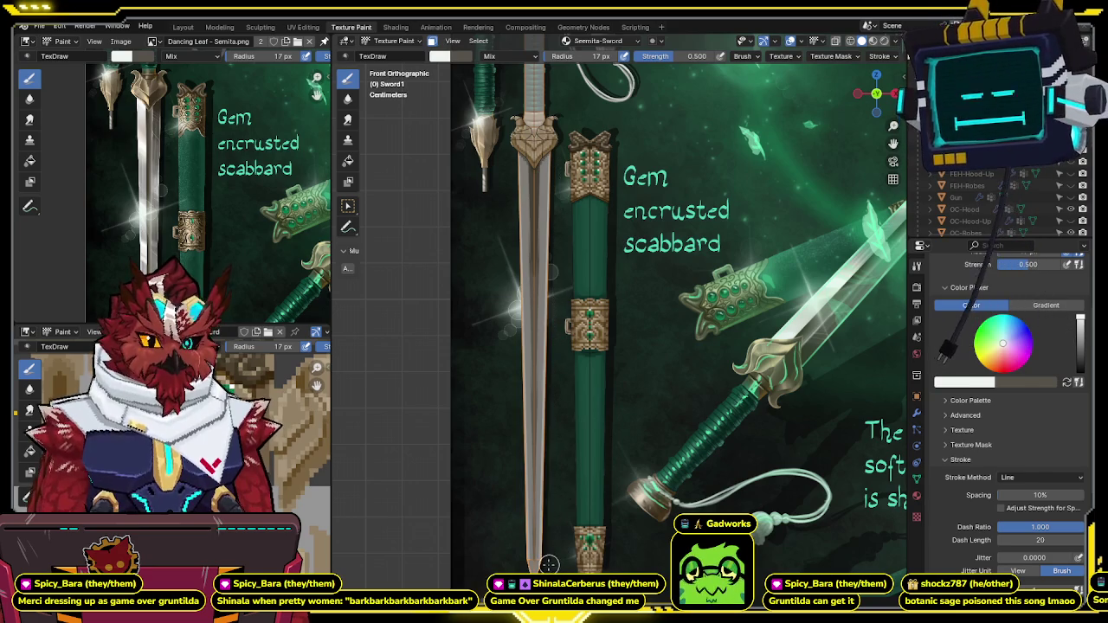
Step: Hide the reference background, reframe the sword and scabbard, and set the stroke method to Space
{"action": "key", "text": "KP_Divide"}
{"action": "scroll", "coordinate": [597, 210], "scroll_direction": "up", "scroll_amount": 1}
{"action": "scroll", "coordinate": [597, 210], "scroll_direction": "up", "scroll_amount": 1}
{"action": "scroll", "coordinate": [597, 211], "scroll_direction": "up", "scroll_amount": 2}
{"action": "middle_click_drag", "start_coordinate": [466, 423], "coordinate": [552, 345], "text": "shift"}
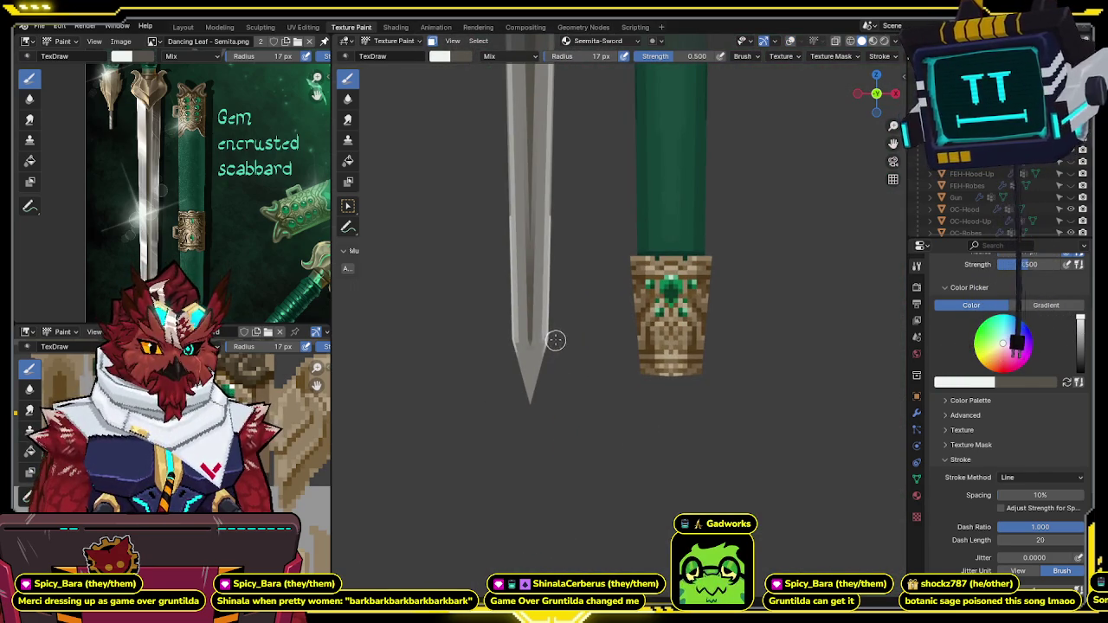
{"action": "scroll", "coordinate": [572, 329], "scroll_direction": "up", "scroll_amount": 2}
{"action": "scroll", "coordinate": [614, 254], "scroll_direction": "down", "scroll_amount": 3}
{"action": "scroll", "coordinate": [736, 312], "scroll_direction": "up", "scroll_amount": 3}
{"action": "left_click", "coordinate": [1021, 477]}
{"action": "left_click", "coordinate": [1030, 519]}
Step: Return to front orthographic view and undo the white chevron strokes on the blade
{"action": "middle_click_drag", "start_coordinate": [572, 314], "coordinate": [554, 329], "text": "shift"}
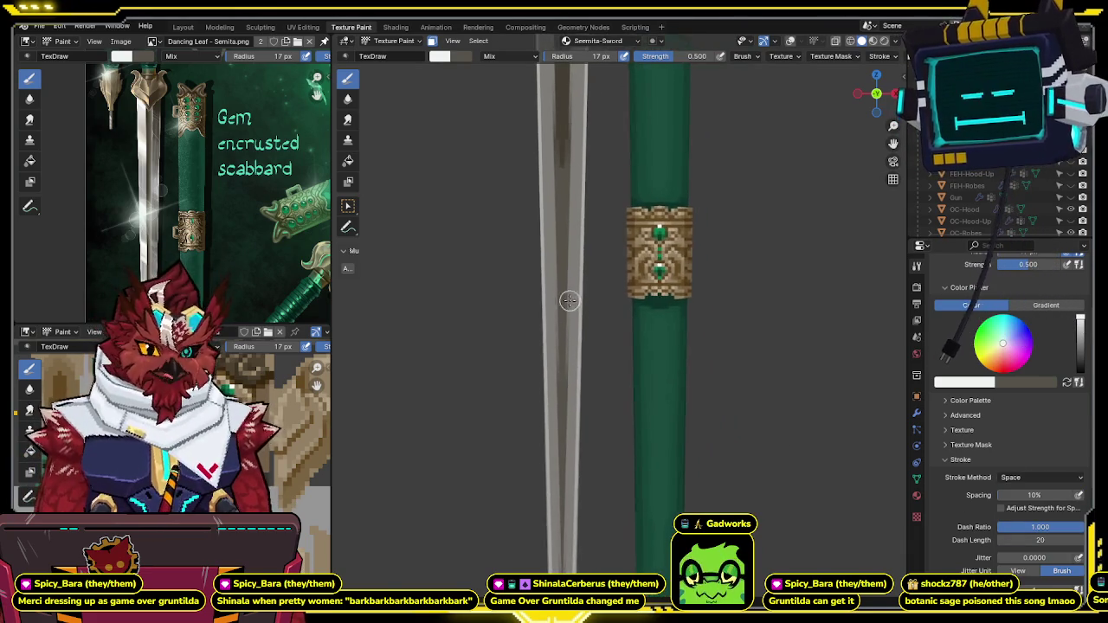
{"action": "scroll", "coordinate": [563, 312], "scroll_direction": "up", "scroll_amount": 5, "text": "shift"}
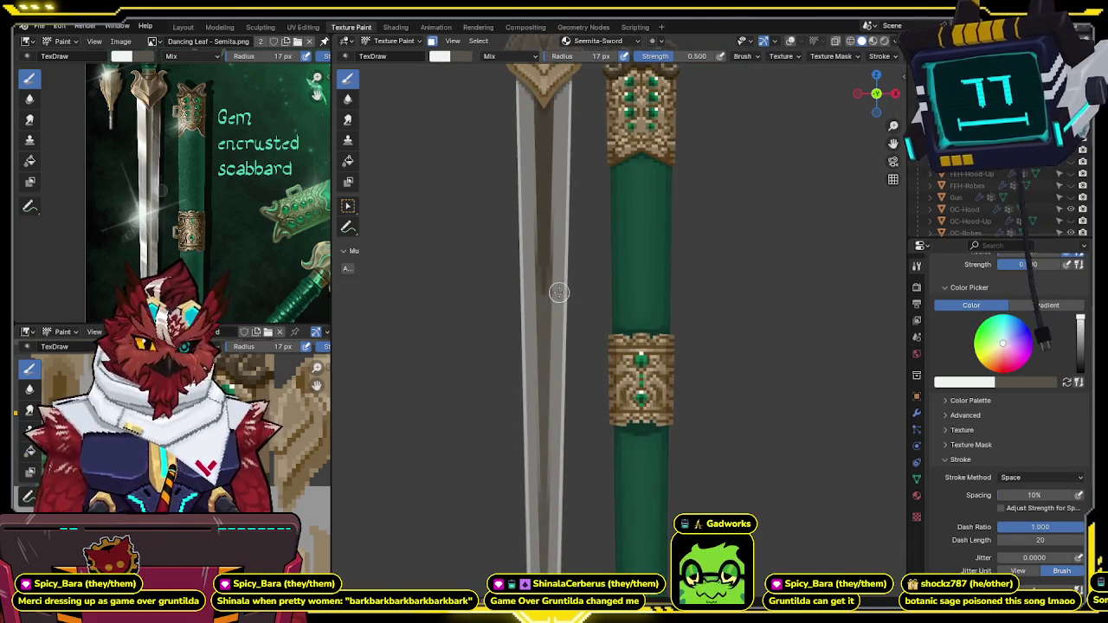
{"action": "scroll", "coordinate": [559, 292], "scroll_direction": "down", "scroll_amount": 3}
{"action": "key", "text": "KP_1"}
{"action": "scroll", "coordinate": [580, 277], "scroll_direction": "up", "scroll_amount": 4}
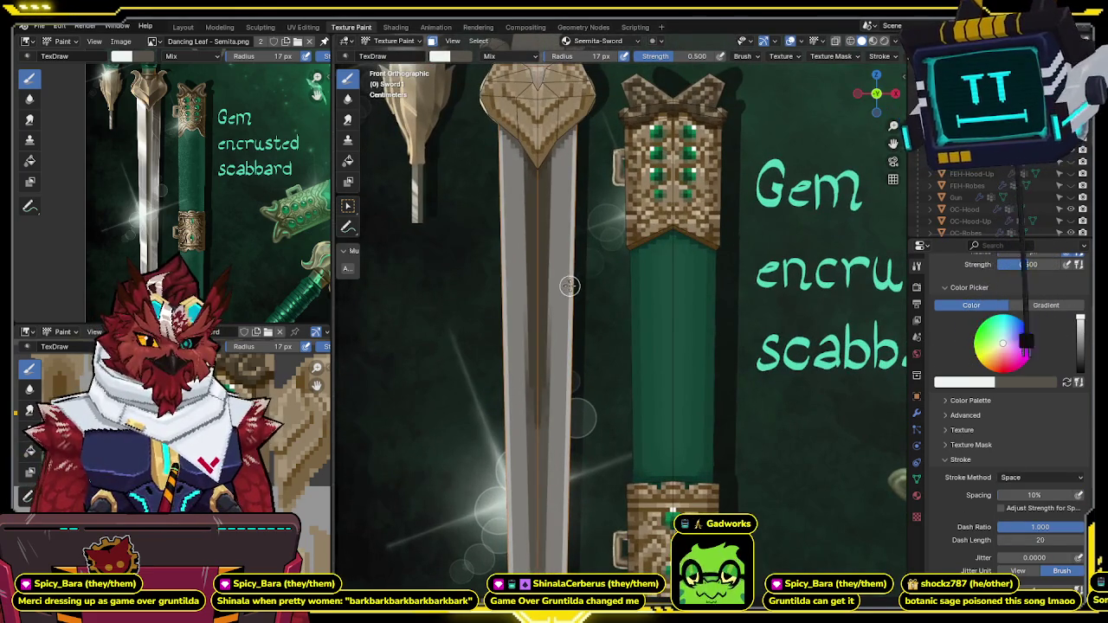
{"action": "middle_click_drag", "start_coordinate": [569, 285], "coordinate": [587, 231], "text": "shift"}
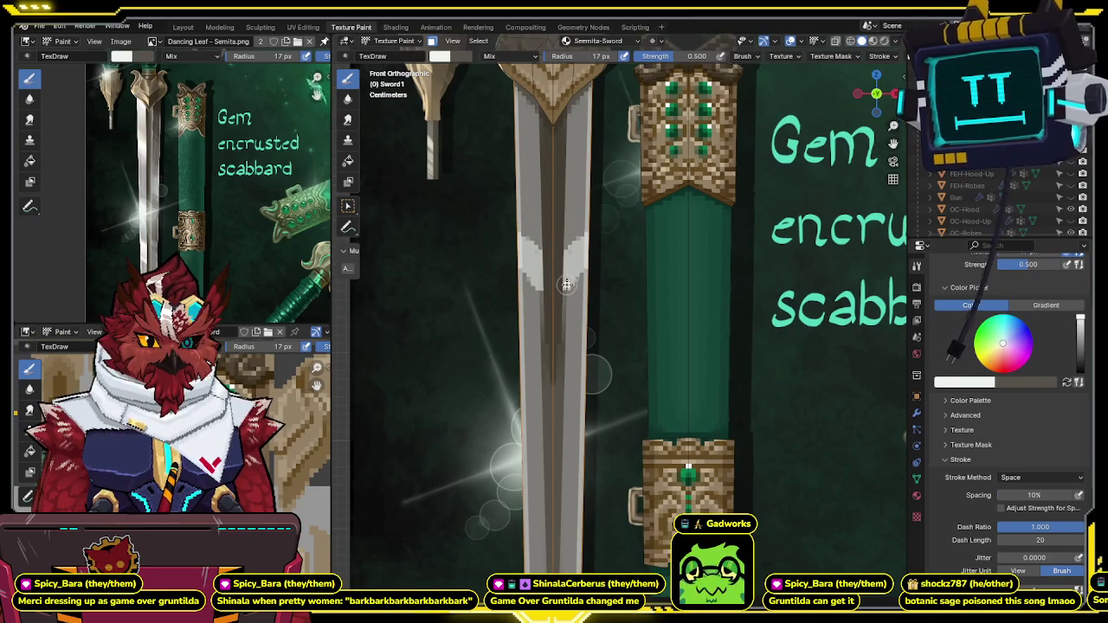
{"action": "key", "text": "ctrl+z"}
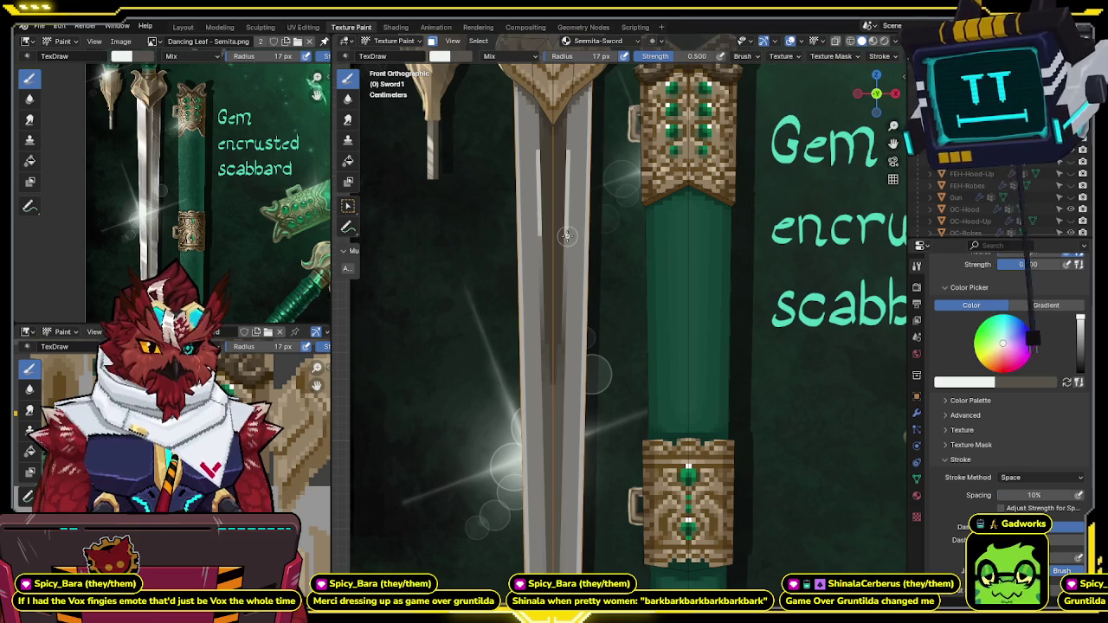
Step: Zoom out along the blade and review the available stroke methods
{"action": "scroll", "coordinate": [576, 196], "scroll_direction": "down", "scroll_amount": 2, "text": "shift"}
{"action": "scroll", "coordinate": [576, 195], "scroll_direction": "down", "scroll_amount": 1, "text": "shift"}
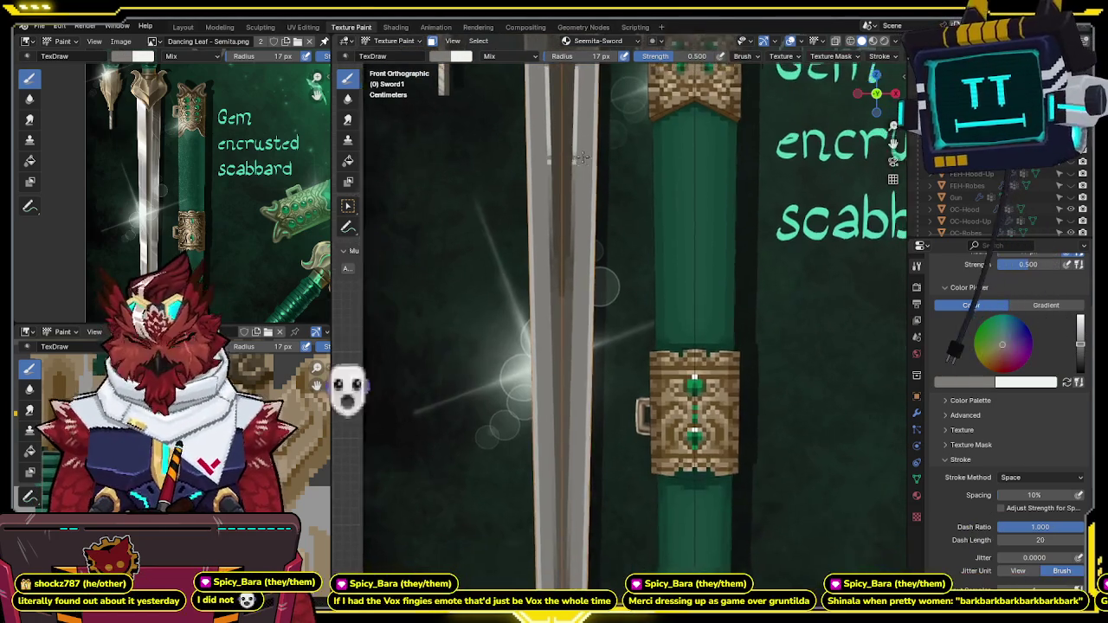
{"action": "scroll", "coordinate": [575, 177], "scroll_direction": "down", "scroll_amount": 1}
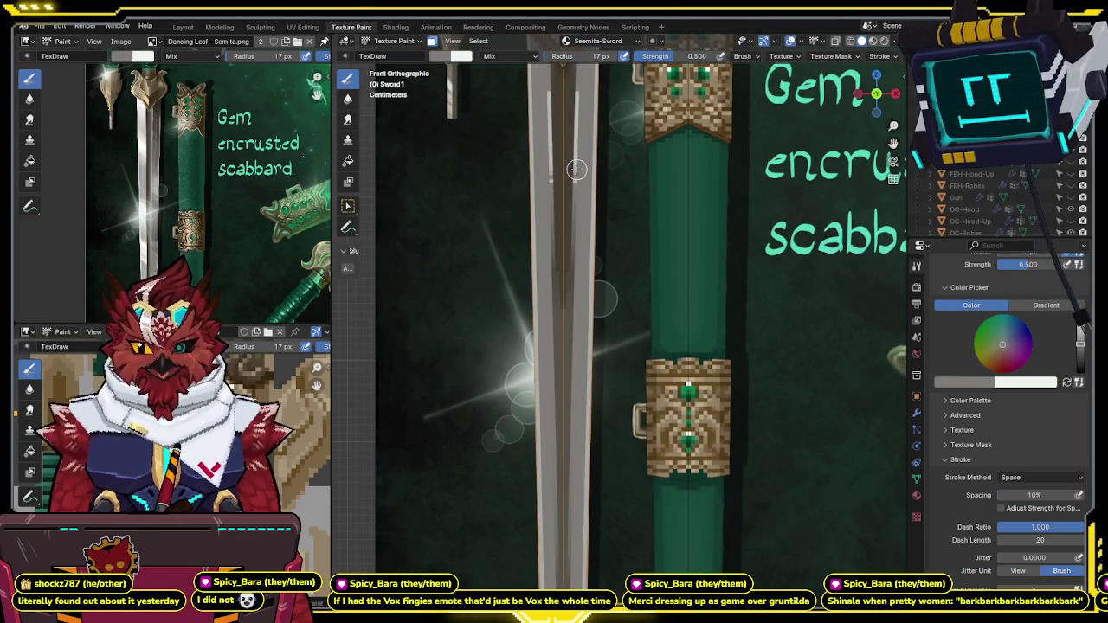
{"action": "middle_click_drag", "start_coordinate": [575, 171], "coordinate": [562, 151], "text": "shift"}
{"action": "left_click", "coordinate": [1015, 474]}
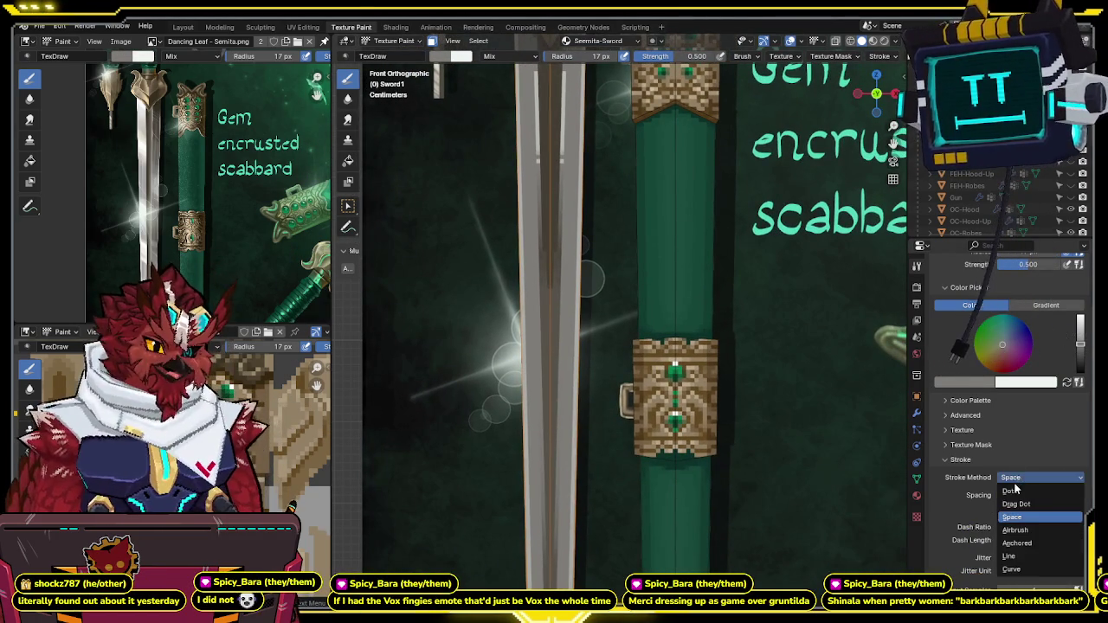
Step: Check the stroke methods, keep Space, and switch to the light paint colour
{"action": "left_click", "coordinate": [1022, 481]}
{"action": "left_click", "coordinate": [1022, 481]}
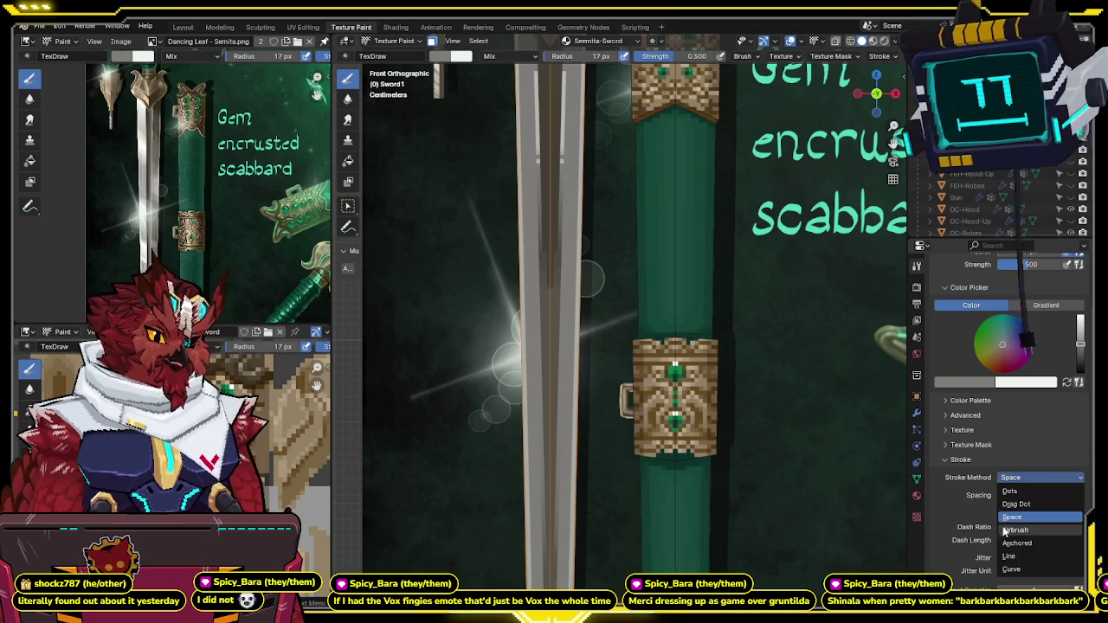
{"action": "middle_click_drag", "start_coordinate": [648, 419], "coordinate": [635, 400], "text": "shift"}
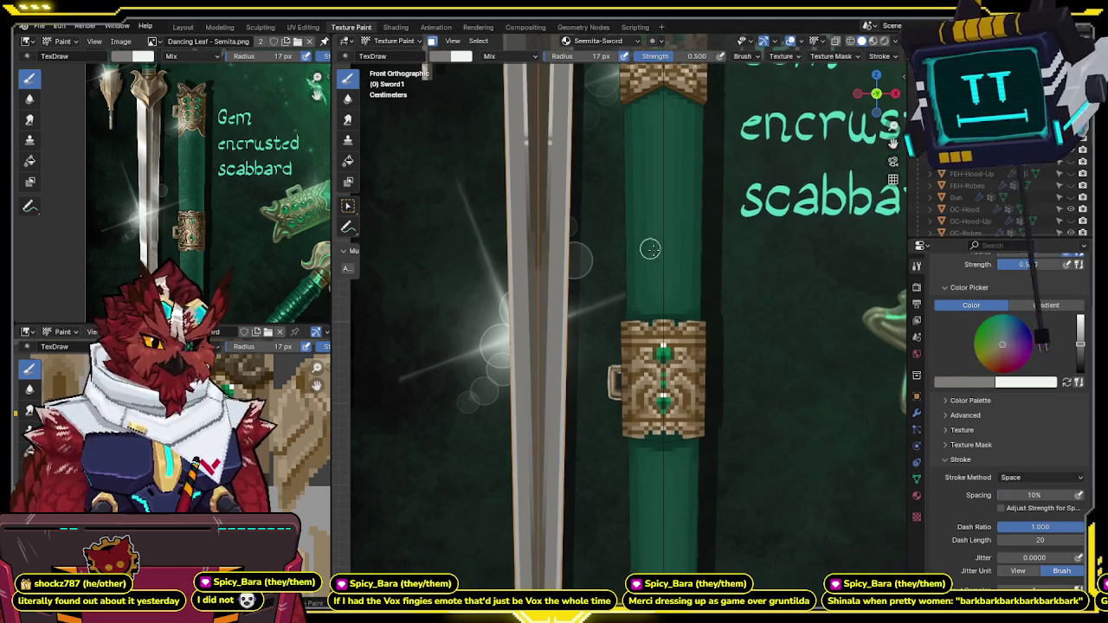
{"action": "left_click", "coordinate": [1022, 478]}
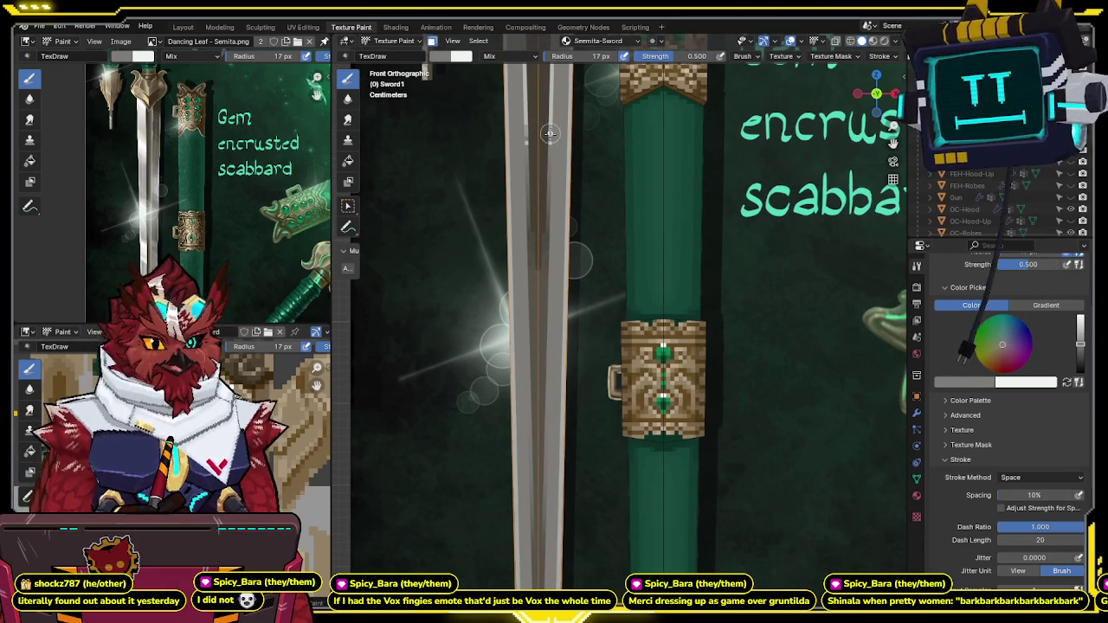
{"action": "key", "text": "s"}
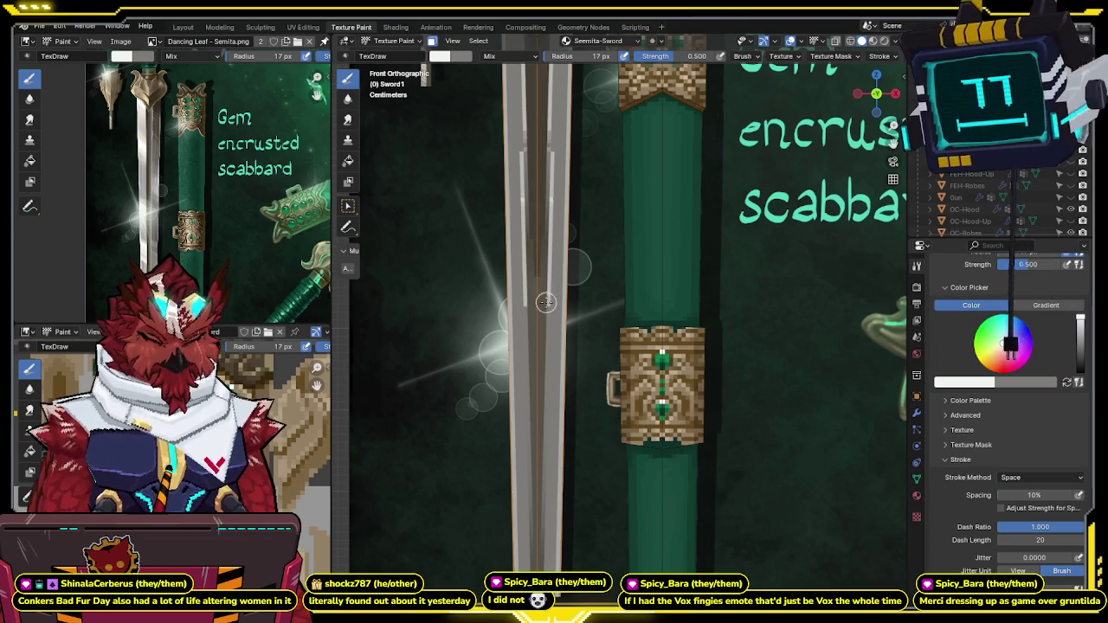
Step: Move the view down the blade toward its lower half and tip
{"action": "middle_click_drag", "start_coordinate": [545, 301], "coordinate": [551, 180], "text": "shift"}
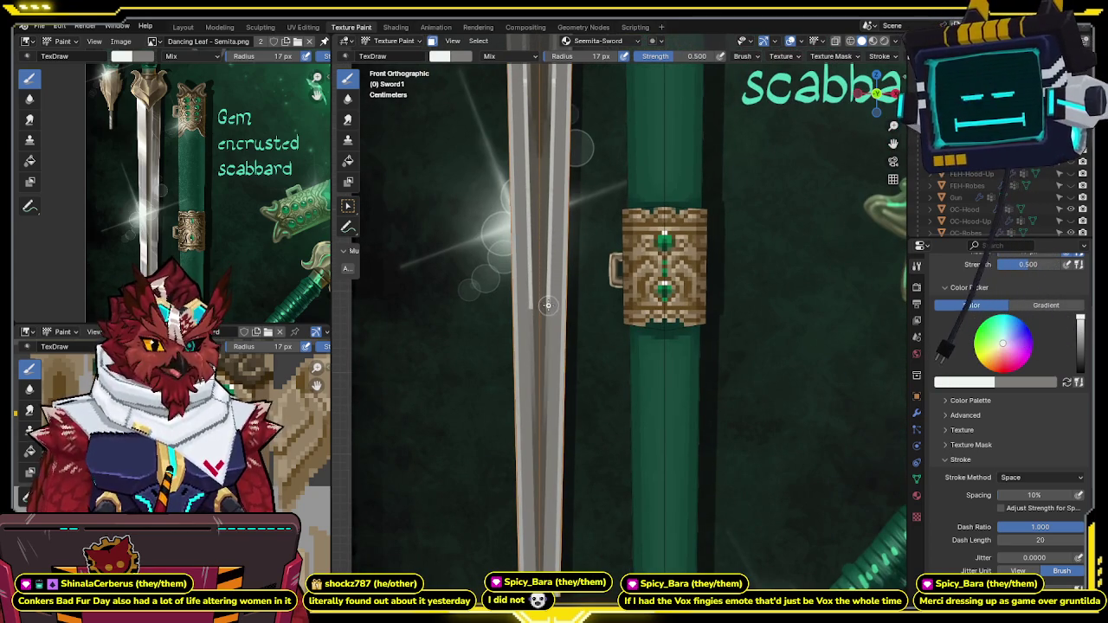
{"action": "middle_click_drag", "start_coordinate": [546, 333], "coordinate": [536, 188], "text": "shift"}
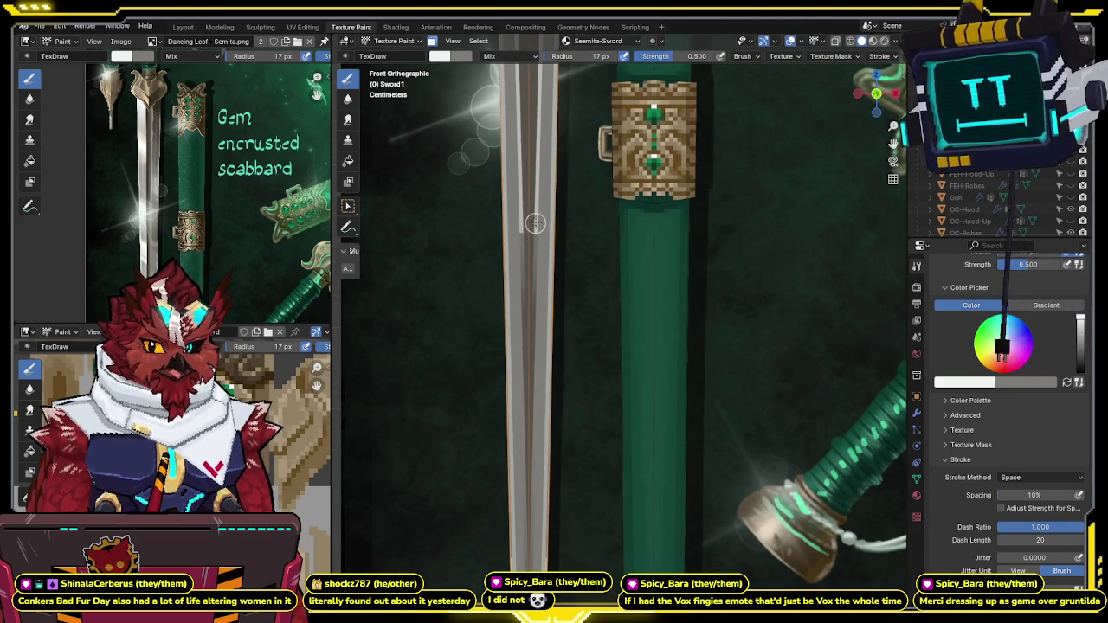
{"action": "scroll", "coordinate": [535, 224], "scroll_direction": "up", "scroll_amount": 3, "text": "shift"}
{"action": "scroll", "coordinate": [537, 207], "scroll_direction": "up", "scroll_amount": 4, "text": "shift"}
{"action": "scroll", "coordinate": [538, 195], "scroll_direction": "up", "scroll_amount": 2, "text": "shift"}
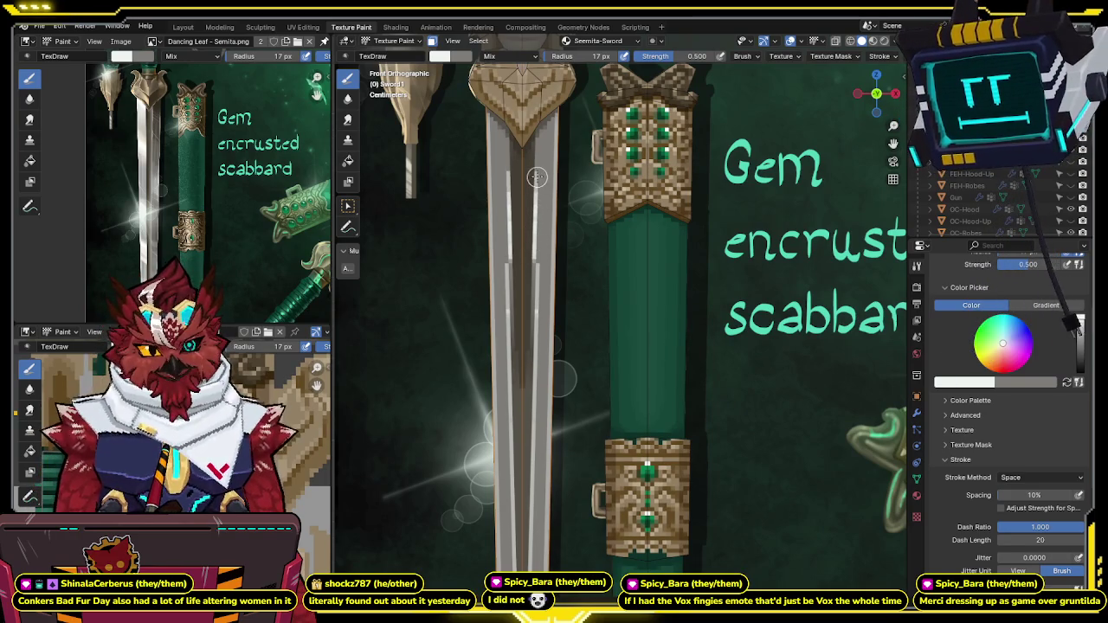
{"action": "scroll", "coordinate": [539, 169], "scroll_direction": "down", "scroll_amount": 1, "text": "shift"}
{"action": "scroll", "coordinate": [538, 167], "scroll_direction": "down", "scroll_amount": 3, "text": "shift"}
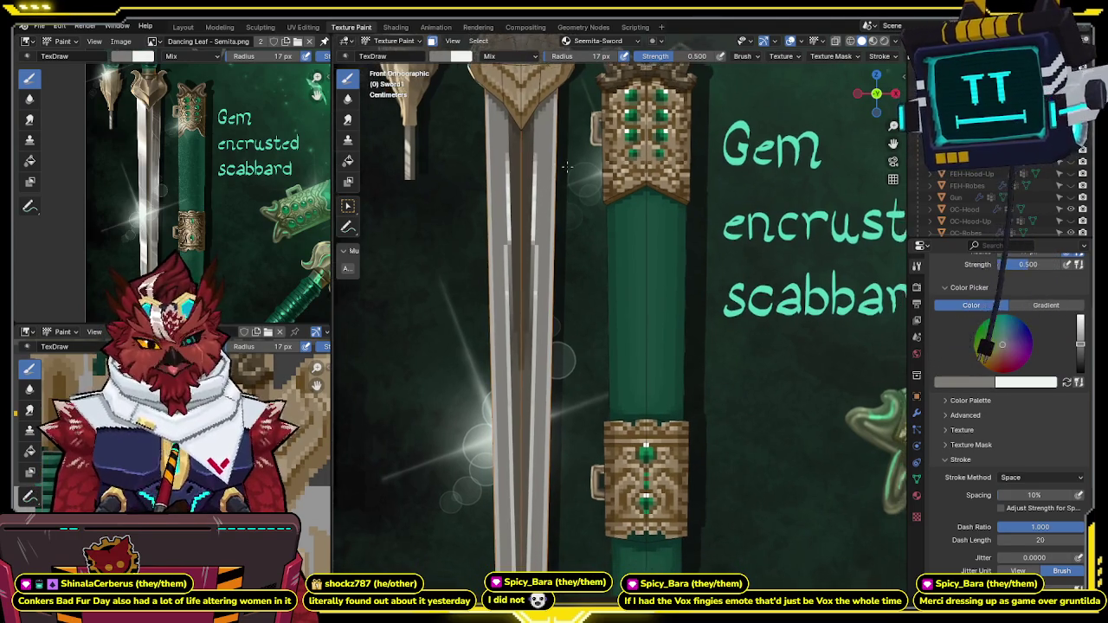
{"action": "scroll", "coordinate": [533, 190], "scroll_direction": "down", "scroll_amount": 1, "text": "ctrl"}
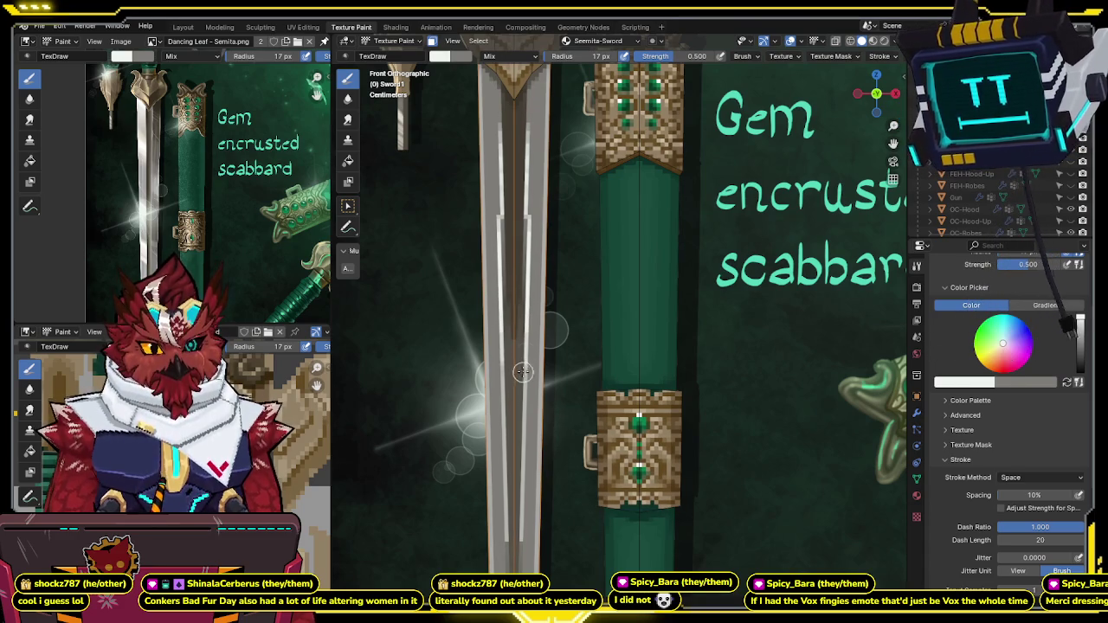
{"action": "middle_click_drag", "start_coordinate": [526, 301], "coordinate": [531, 275], "text": "shift"}
{"action": "scroll", "coordinate": [532, 275], "scroll_direction": "down", "scroll_amount": 1, "text": "shift"}
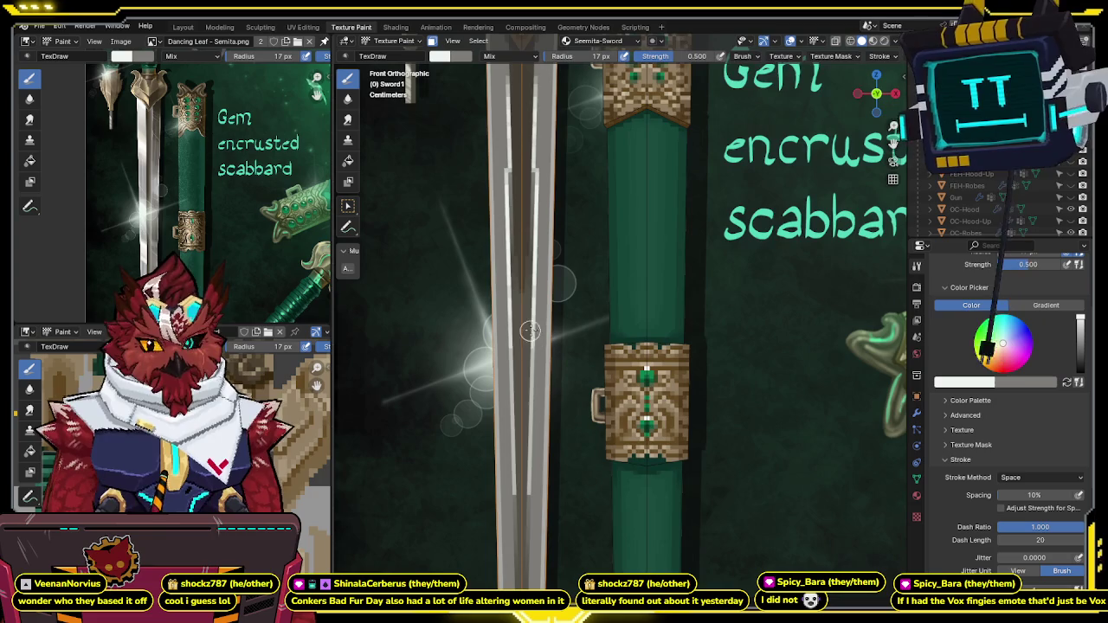
{"action": "scroll", "coordinate": [533, 300], "scroll_direction": "down", "scroll_amount": 3, "text": "shift"}
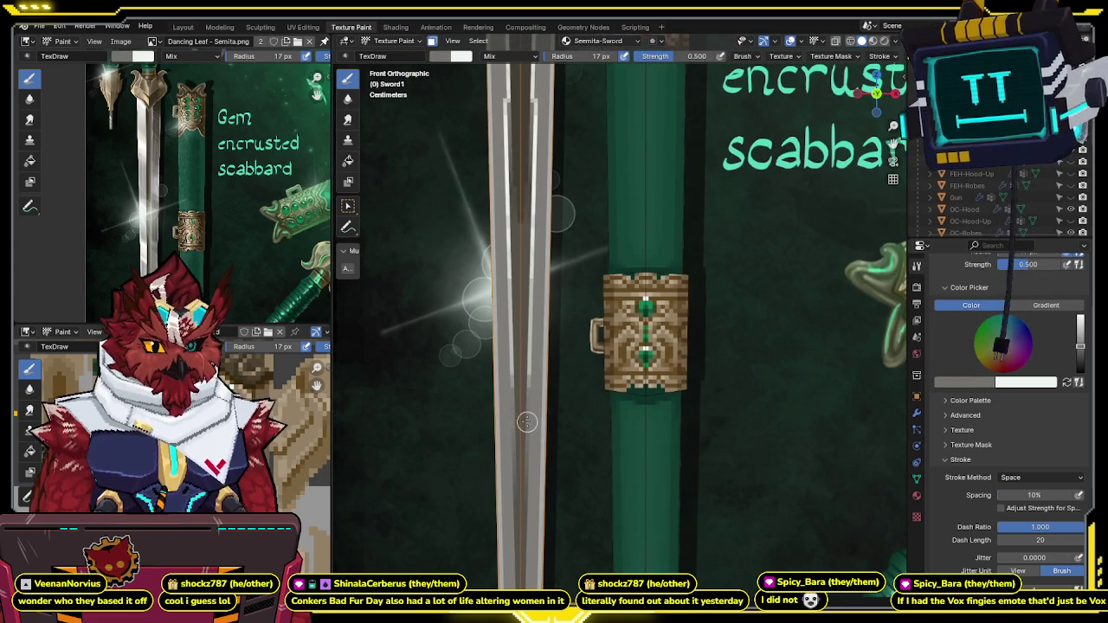
{"action": "scroll", "coordinate": [526, 329], "scroll_direction": "up", "scroll_amount": 3, "text": "shift"}
{"action": "scroll", "coordinate": [539, 292], "scroll_direction": "down", "scroll_amount": 1}
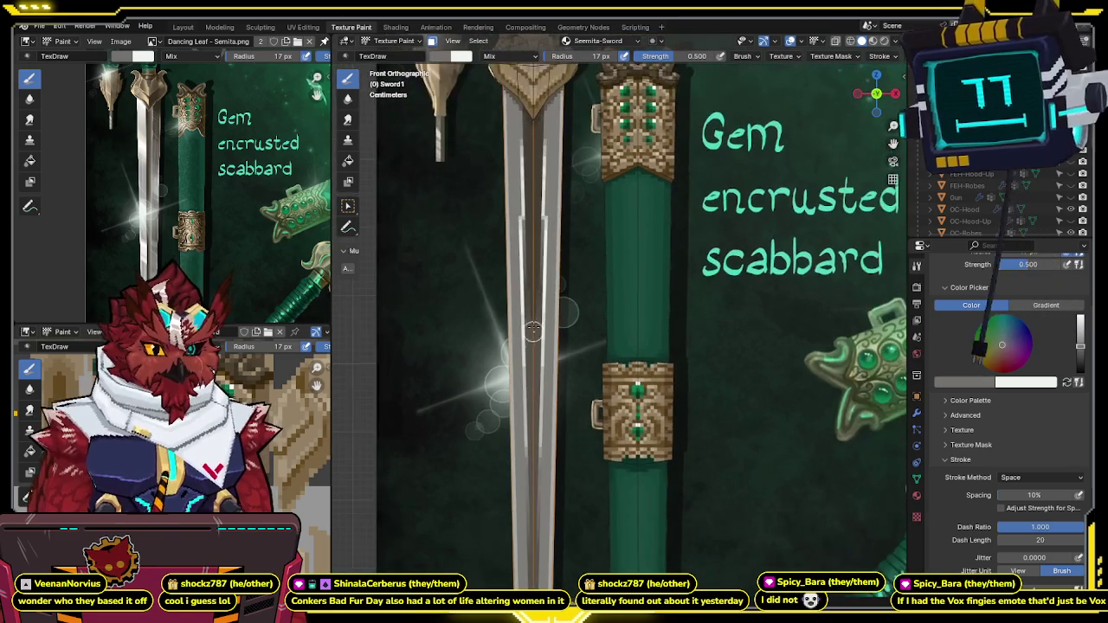
{"action": "scroll", "coordinate": [549, 277], "scroll_direction": "up", "scroll_amount": 2, "text": "shift"}
{"action": "scroll", "coordinate": [550, 277], "scroll_direction": "up", "scroll_amount": 1}
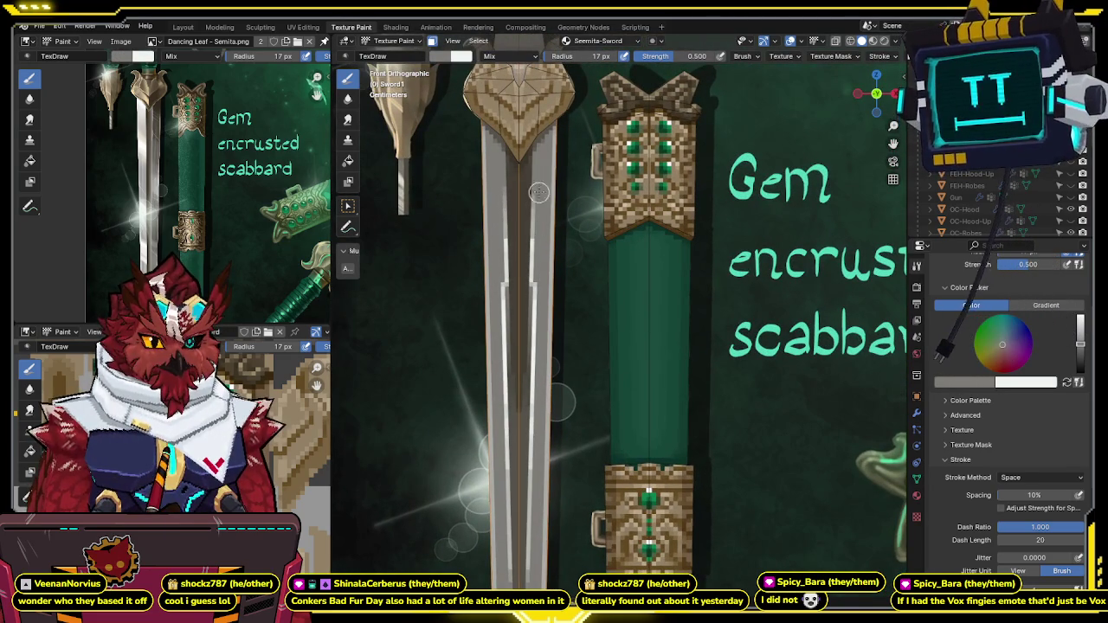
Step: Frame the whole sword and set the brush to white for the edge highlights
{"action": "key", "text": "x"}
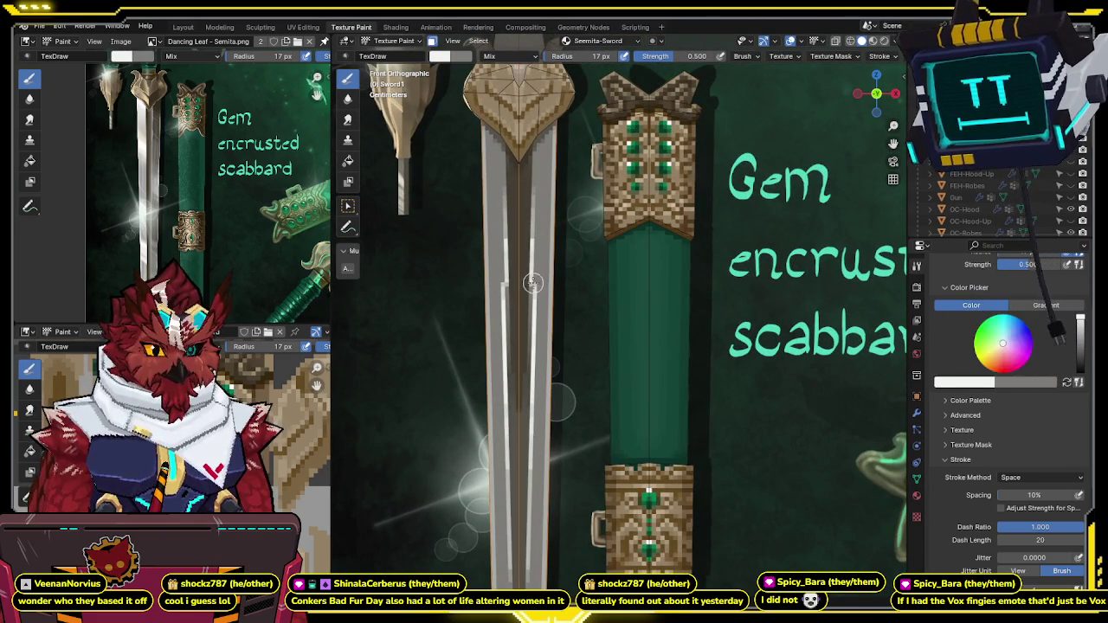
{"action": "key", "text": "x"}
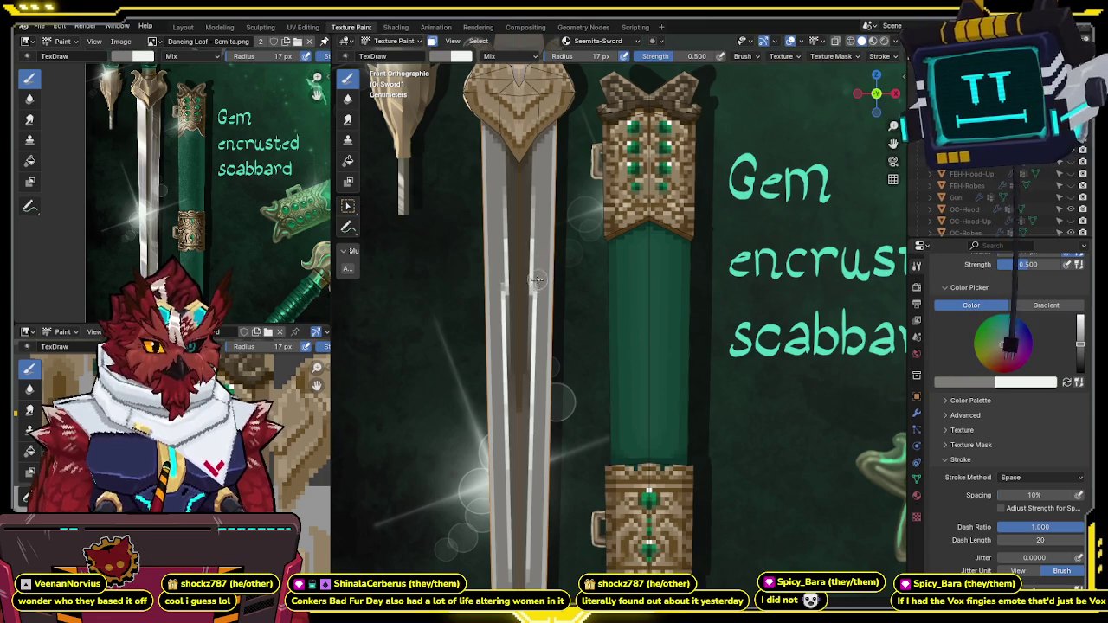
{"action": "mouse_move", "coordinate": [536, 279]}
{"action": "middle_mouse_down", "text": "shift"}
{"action": "mouse_move", "coordinate": [571, 225]}
{"action": "mouse_move", "coordinate": [564, 177]}
{"action": "mouse_move", "coordinate": [617, 169]}
{"action": "middle_mouse_up", "text": "shift"}
{"action": "scroll", "coordinate": [572, 225], "scroll_direction": "down", "scroll_amount": 2}
{"action": "scroll", "coordinate": [565, 177], "scroll_direction": "down", "scroll_amount": 2}
{"action": "scroll", "coordinate": [589, 177], "scroll_direction": "up", "scroll_amount": 2}
{"action": "scroll", "coordinate": [610, 177], "scroll_direction": "up", "scroll_amount": 2}
{"action": "key", "text": "x"}
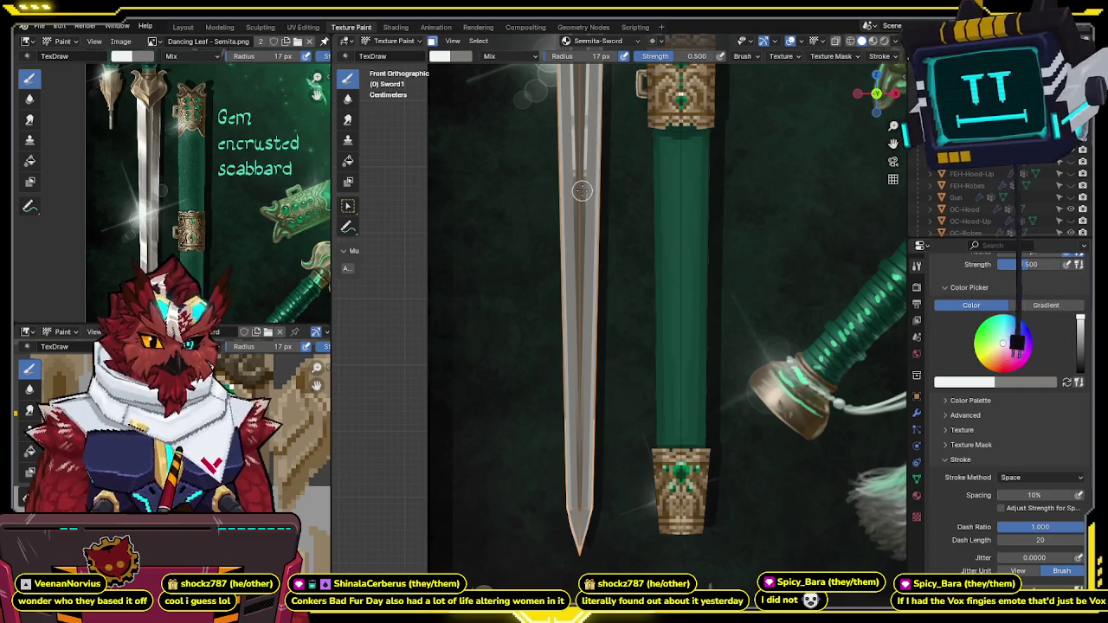
Step: Pan to the blade tip and check the sword from back and front views
{"action": "middle_click_drag", "start_coordinate": [260, 303], "coordinate": [222, 116]}
{"action": "mouse_move", "coordinate": [549, 460]}
{"action": "middle_mouse_down", "text": "shift"}
{"action": "mouse_move", "coordinate": [531, 306]}
{"action": "mouse_move", "coordinate": [571, 353]}
{"action": "mouse_move", "coordinate": [445, 310]}
{"action": "mouse_move", "coordinate": [658, 259]}
{"action": "middle_mouse_up", "text": "shift"}
{"action": "scroll", "coordinate": [572, 353], "scroll_direction": "down", "scroll_amount": 2}
{"action": "scroll", "coordinate": [571, 353], "scroll_direction": "down", "scroll_amount": 3}
{"action": "left_click", "coordinate": [876, 94]}
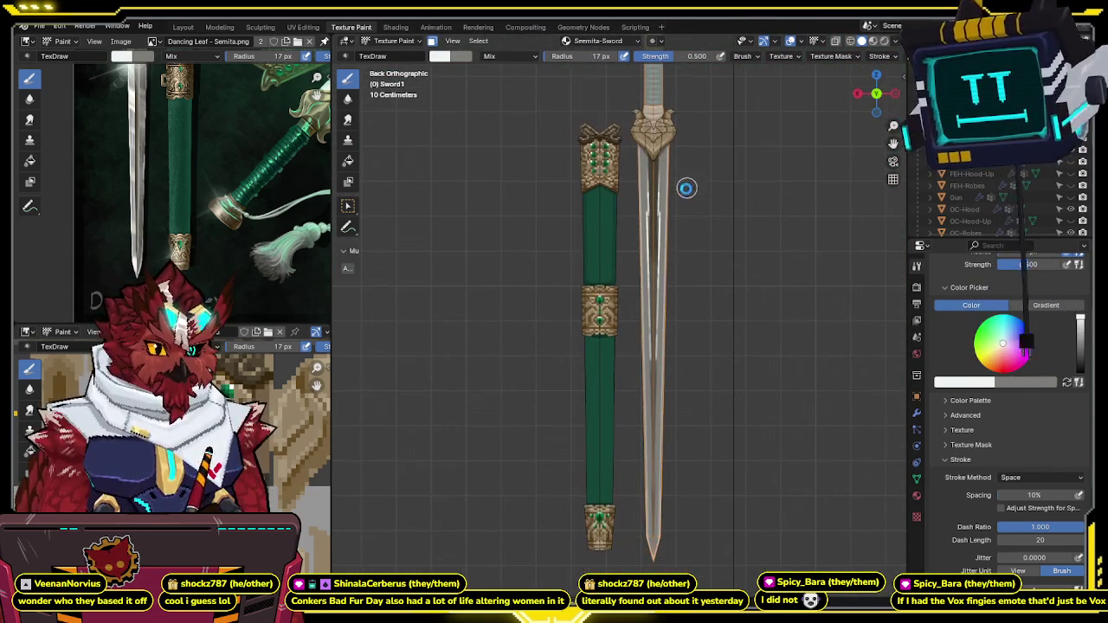
{"action": "left_click", "coordinate": [876, 93]}
Step: Adjust the texture editor view and put the sword into Edit Mode
{"action": "scroll", "coordinate": [656, 225], "scroll_direction": "up", "scroll_amount": 2}
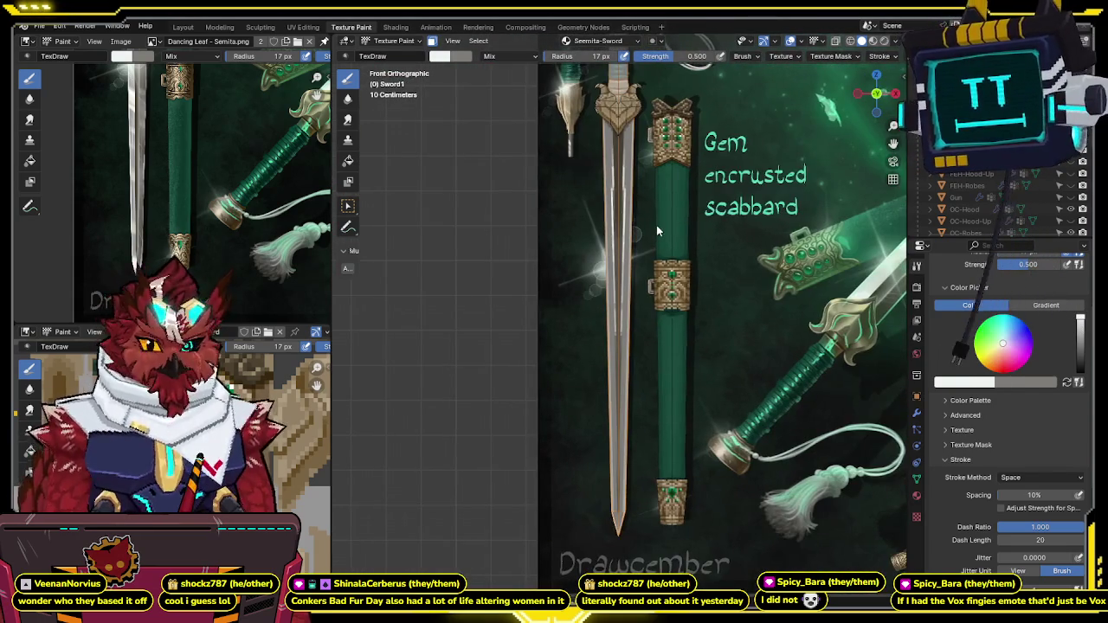
{"action": "scroll", "coordinate": [216, 433], "scroll_direction": "down", "scroll_amount": 3}
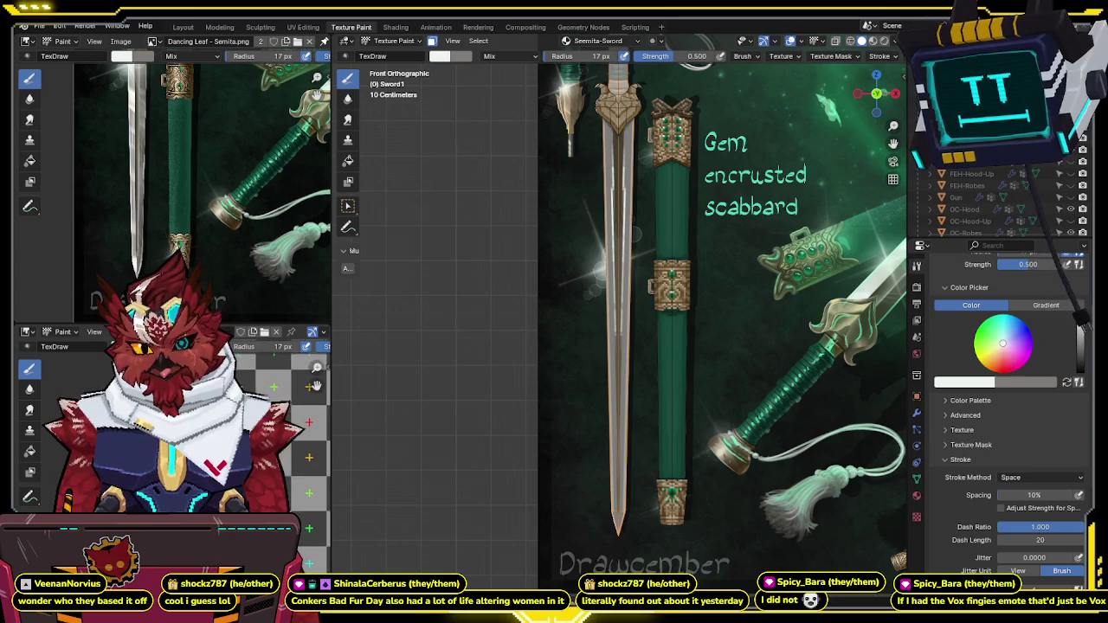
{"action": "middle_click_drag", "start_coordinate": [277, 450], "coordinate": [269, 441]}
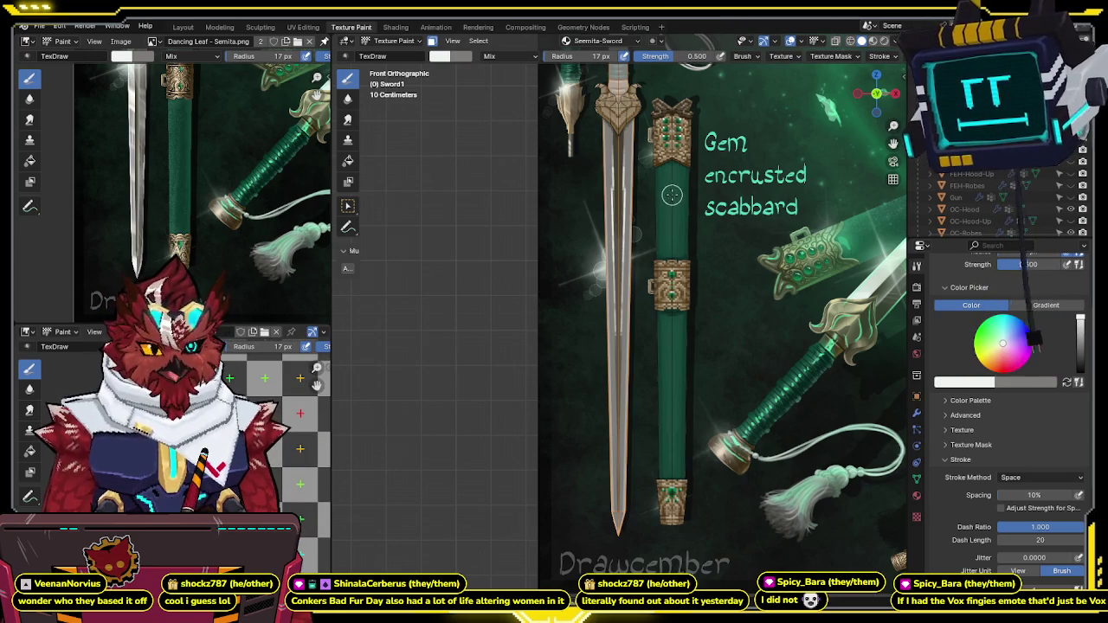
{"action": "key", "text": "Tab"}
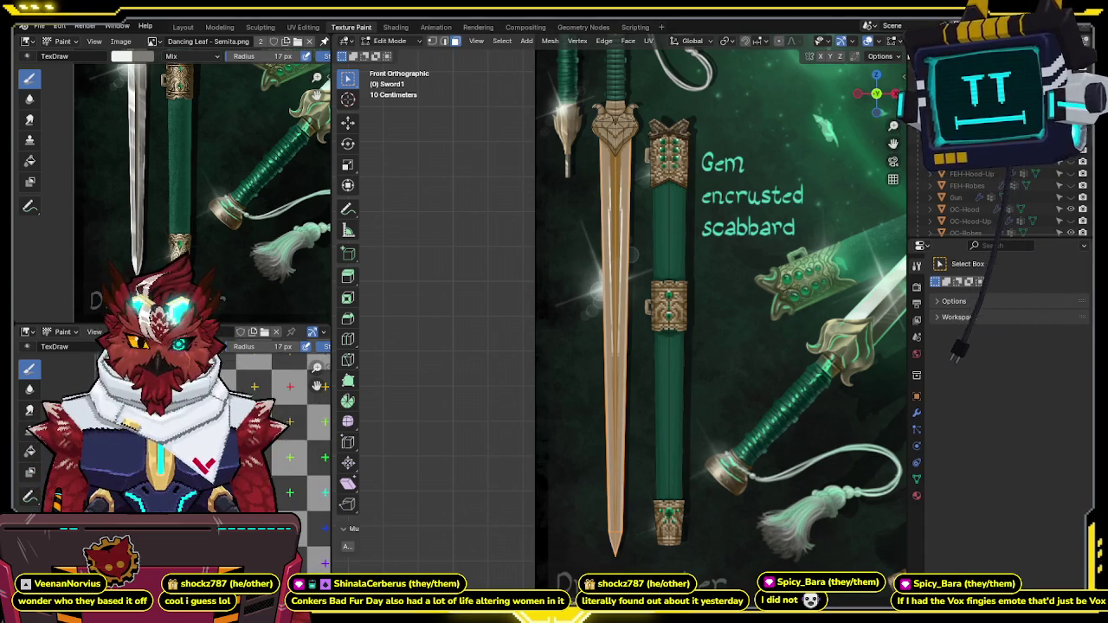
Step: Orbit to a perspective view and return the sword to Texture Paint mode
{"action": "middle_click_drag", "start_coordinate": [712, 340], "coordinate": [718, 358], "text": "shift"}
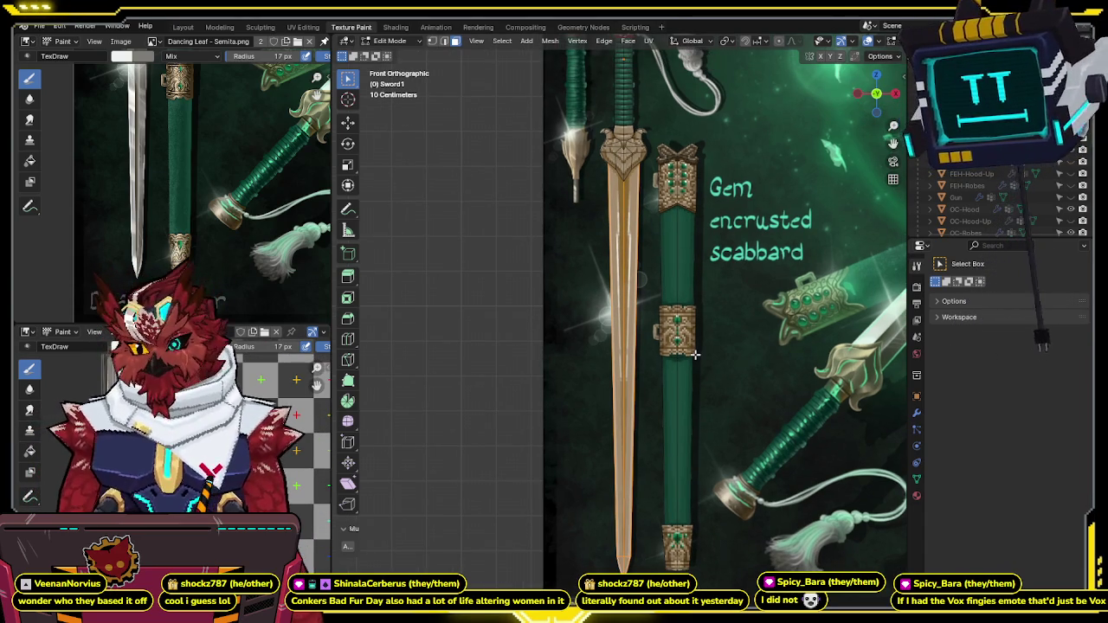
{"action": "middle_click_drag", "start_coordinate": [678, 328], "coordinate": [677, 286], "text": "shift"}
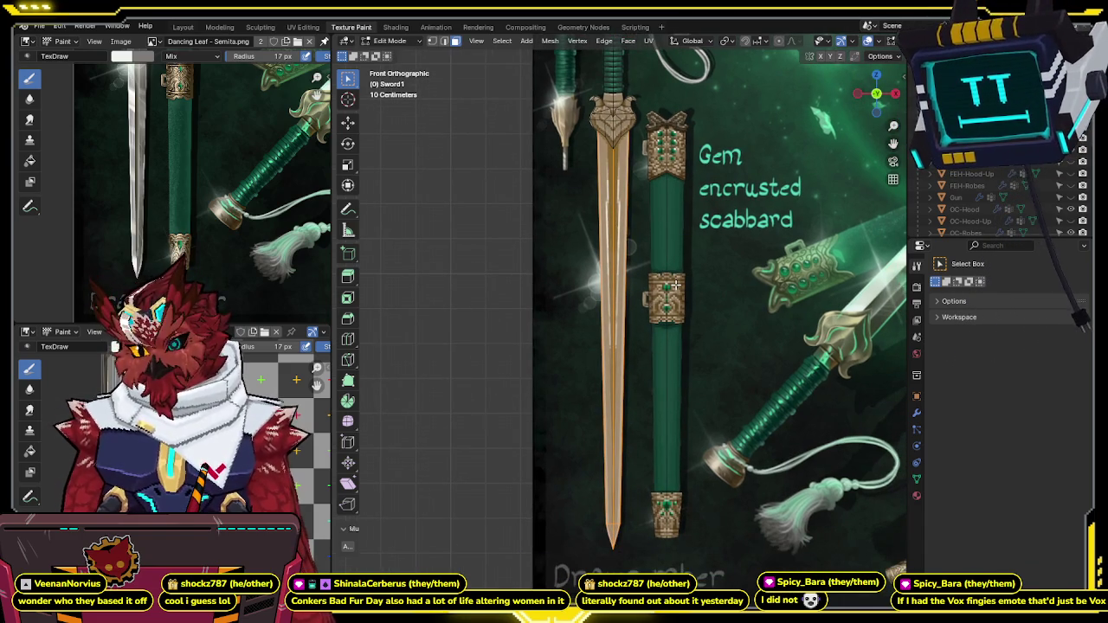
{"action": "middle_click_drag", "start_coordinate": [678, 251], "coordinate": [719, 255]}
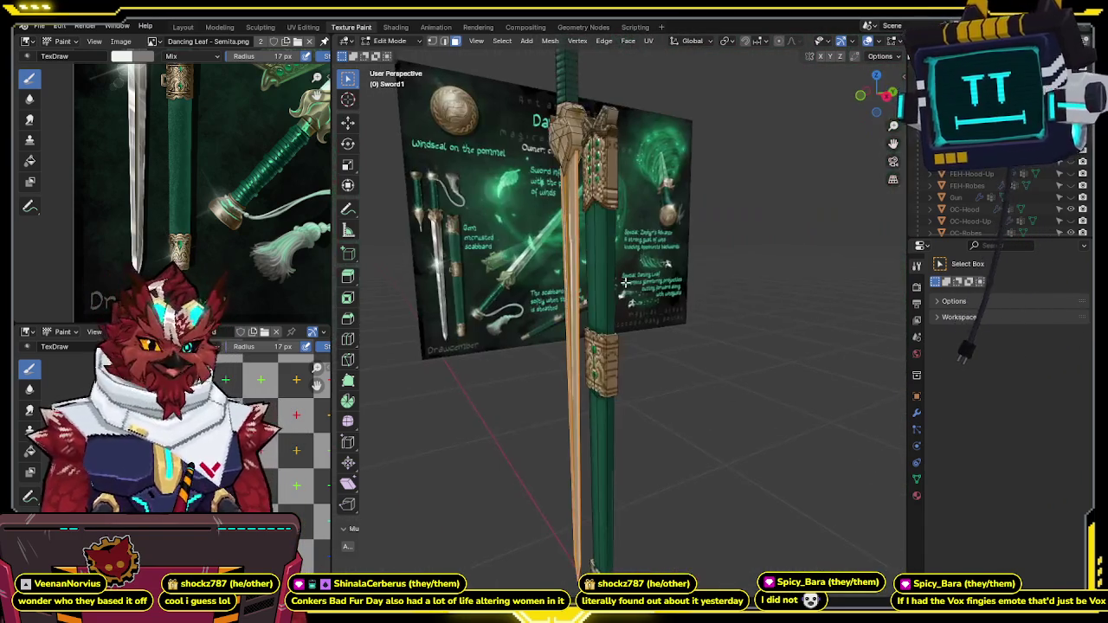
{"action": "key", "text": "ctrl+Tab"}
{"action": "left_click", "coordinate": [733, 252]}
Step: Frame the sword and show it alone in Local View
{"action": "key", "text": "KP_Decimal"}
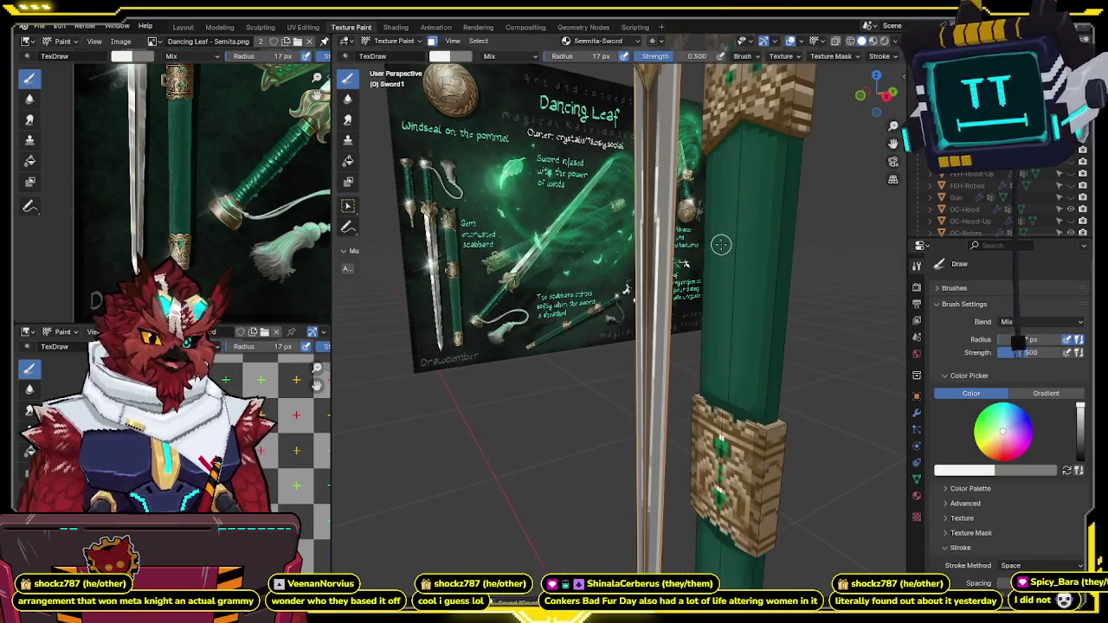
{"action": "key", "text": "KP_Divide"}
{"action": "middle_click_drag", "start_coordinate": [719, 241], "coordinate": [606, 246]}
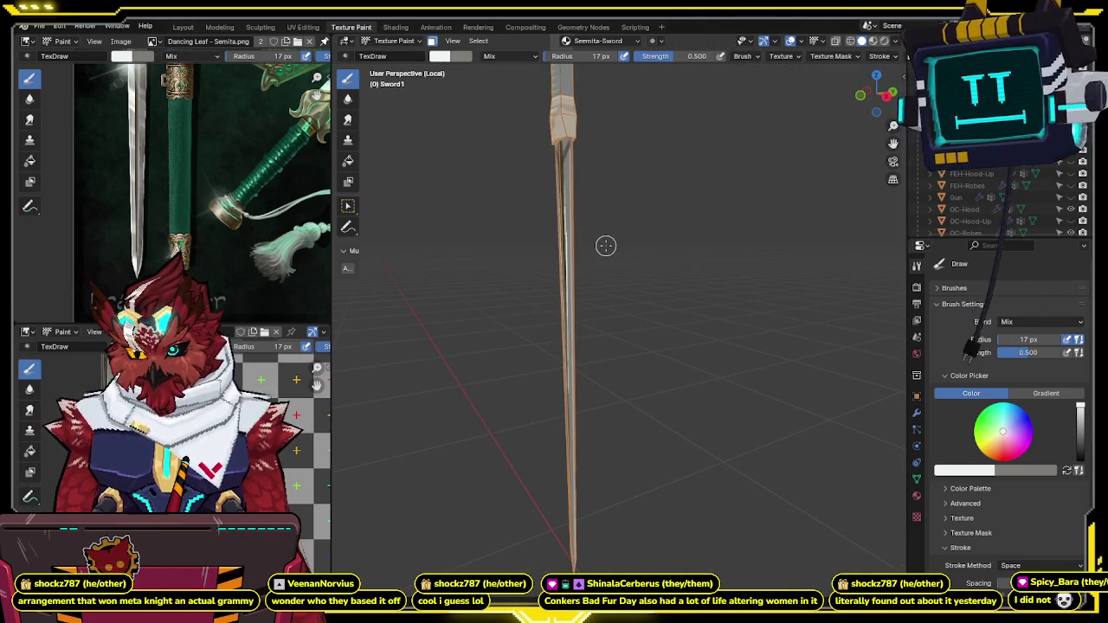
Step: In front ortho Edit Mode with X-ray on, box-select both halves of the blade
{"action": "key", "text": "KP_1"}
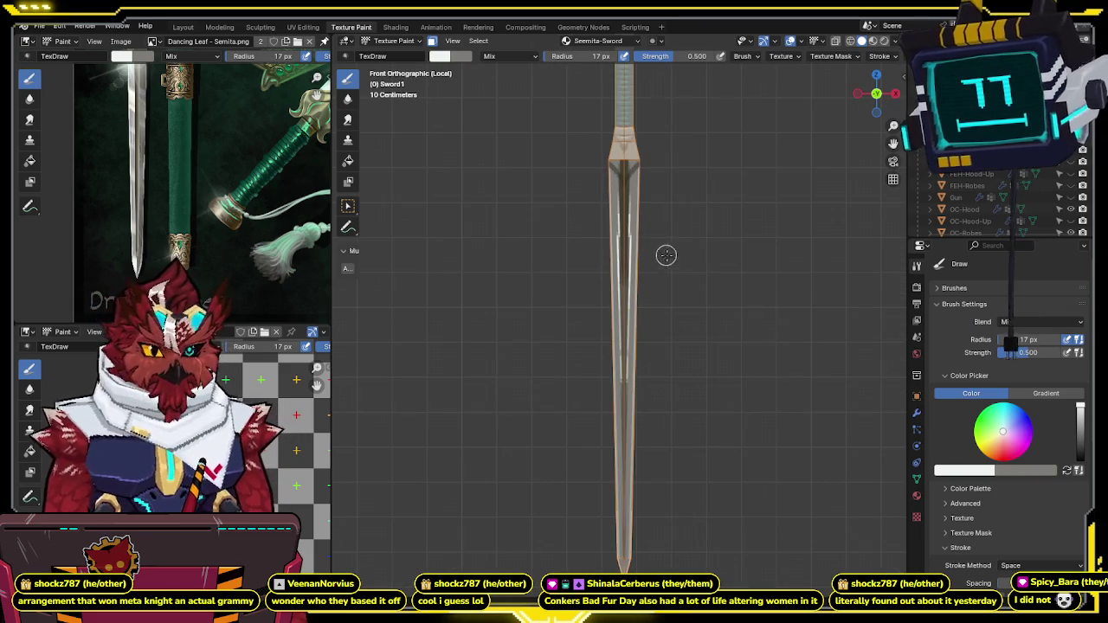
{"action": "key", "text": "Tab"}
{"action": "key", "text": "alt+z"}
{"action": "key", "text": "alt+z"}
{"action": "key", "text": "alt+z"}
{"action": "key", "text": "alt+z"}
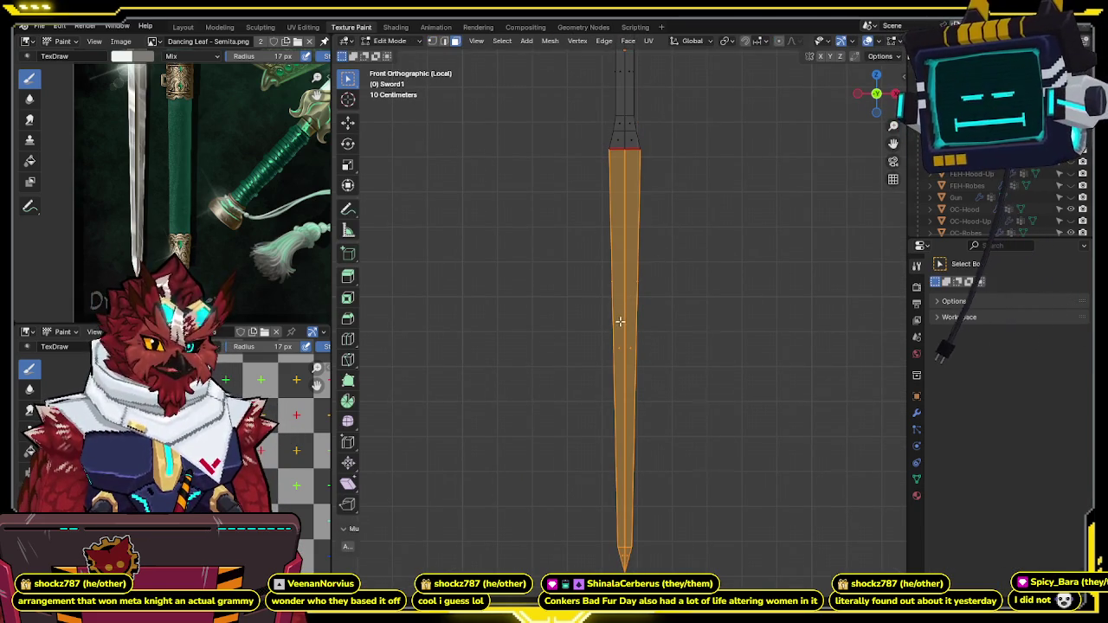
{"action": "left_click", "coordinate": [593, 364]}
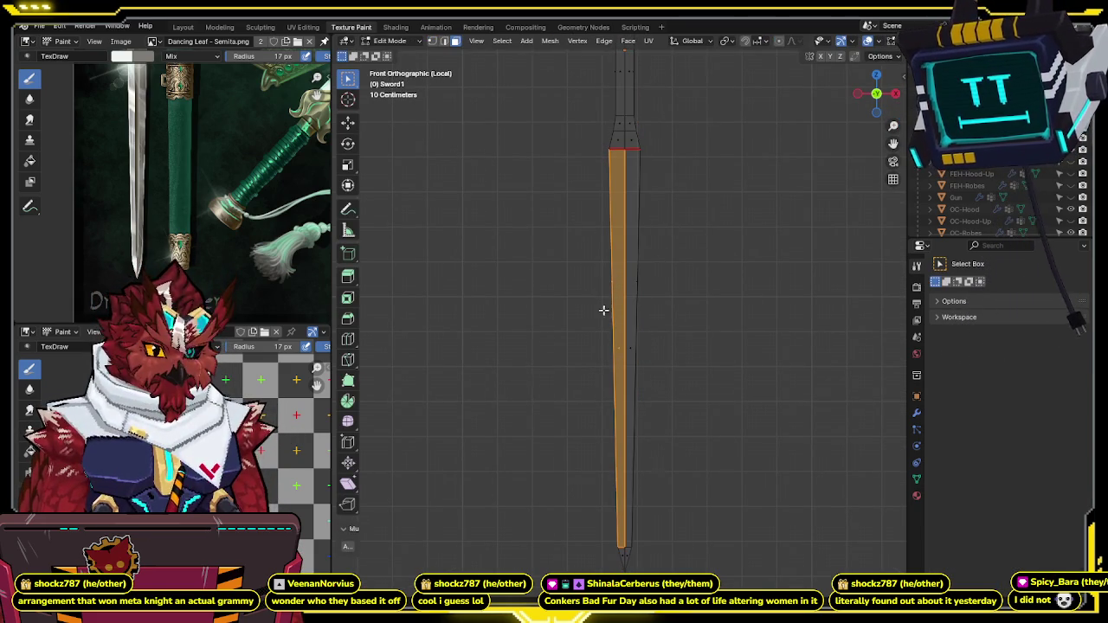
{"action": "scroll", "coordinate": [641, 227], "scroll_direction": "down", "scroll_amount": 5}
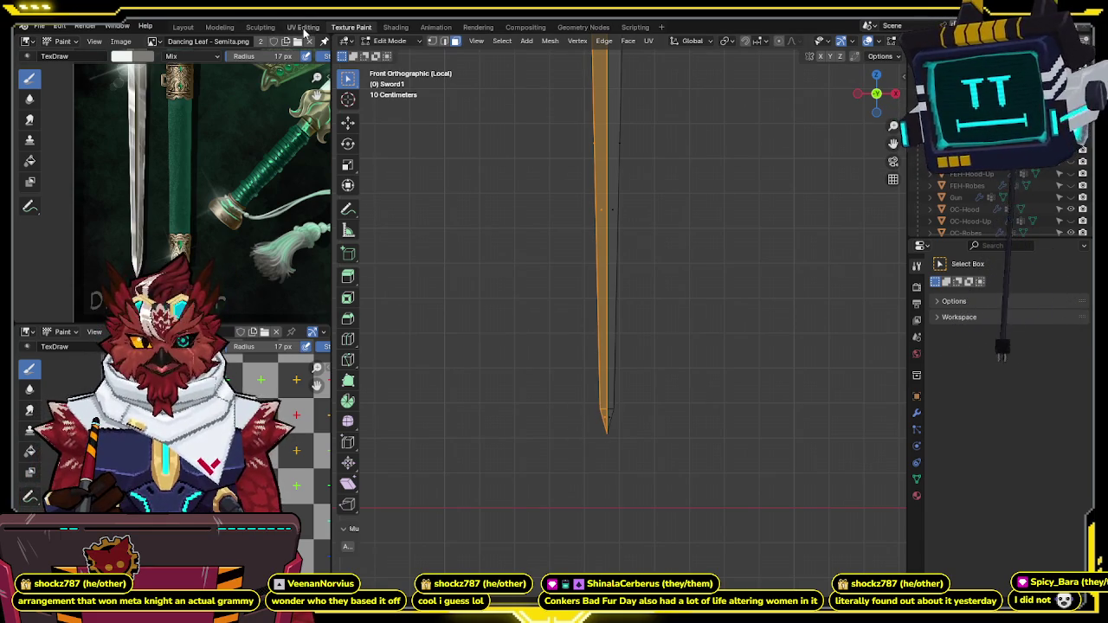
{"action": "scroll", "coordinate": [683, 329], "scroll_direction": "up", "scroll_amount": 3}
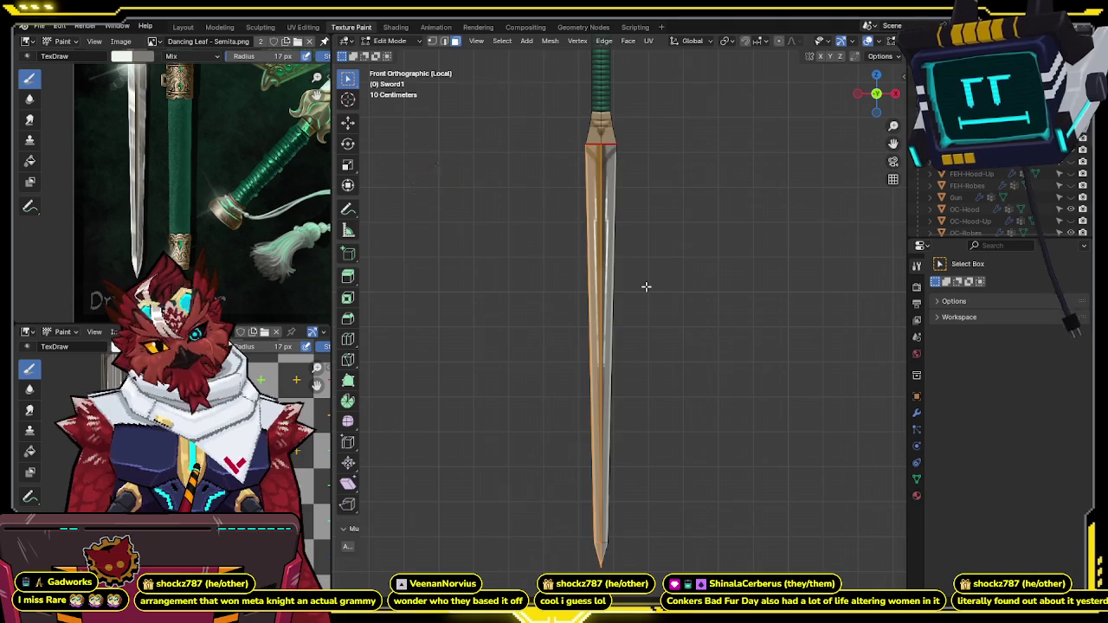
{"action": "key", "text": "alt+z"}
{"action": "key", "text": "shift+b"}
{"action": "left_click_drag", "start_coordinate": [645, 177], "coordinate": [532, 594]}
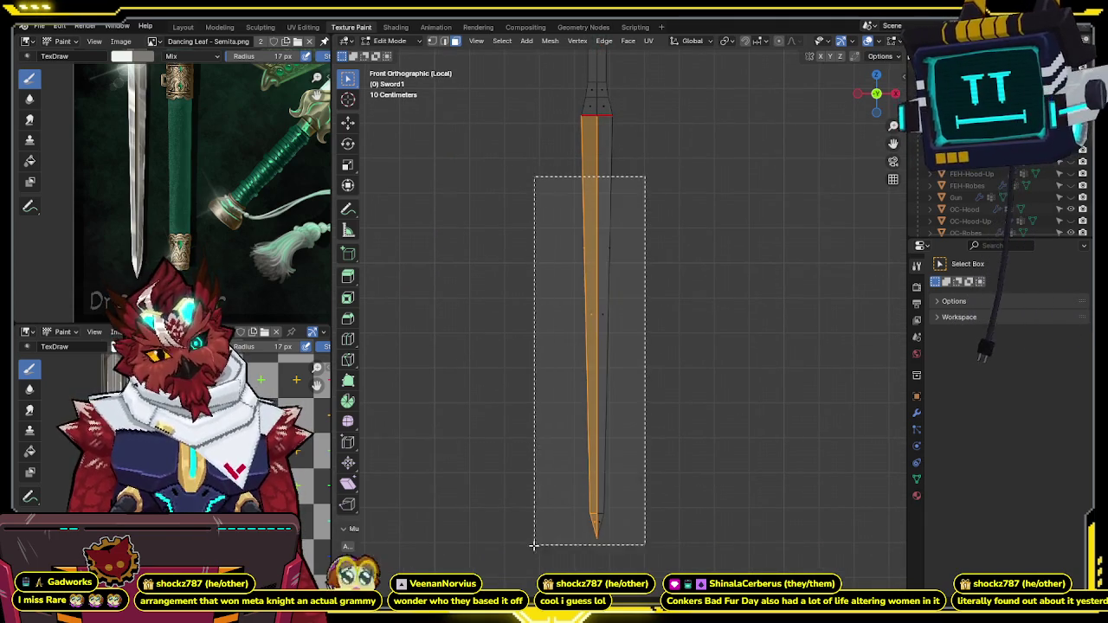
{"action": "scroll", "coordinate": [642, 360], "scroll_direction": "up", "scroll_amount": 1}
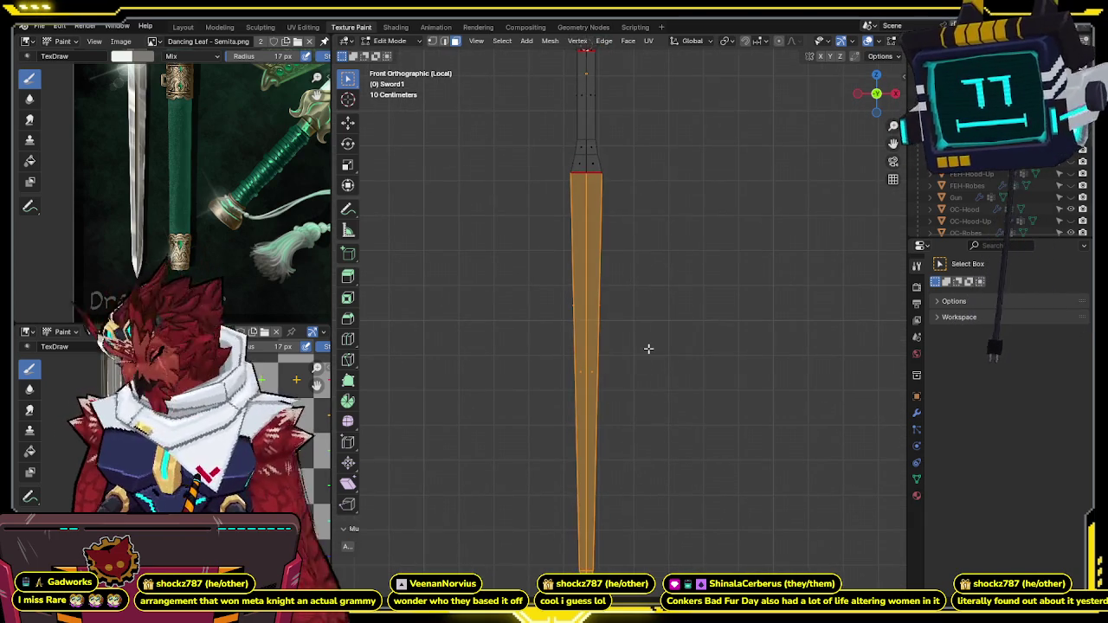
Step: Unwrap the blade with Project from View (Bounds) and show the UV Editing workspace
{"action": "key", "text": "u"}
{"action": "left_click", "coordinate": [607, 309]}
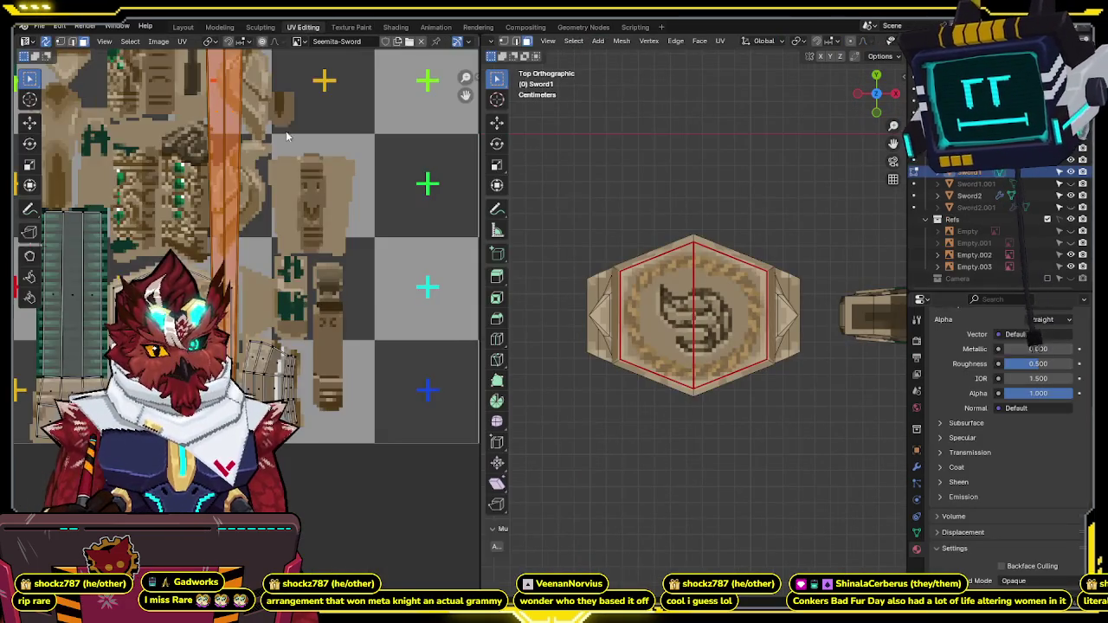
{"action": "left_click", "coordinate": [303, 27]}
{"action": "mouse_move", "coordinate": [254, 250]}
{"action": "middle_mouse_down"}
{"action": "mouse_move", "coordinate": [325, 291]}
{"action": "mouse_move", "coordinate": [382, 303]}
{"action": "middle_mouse_up"}
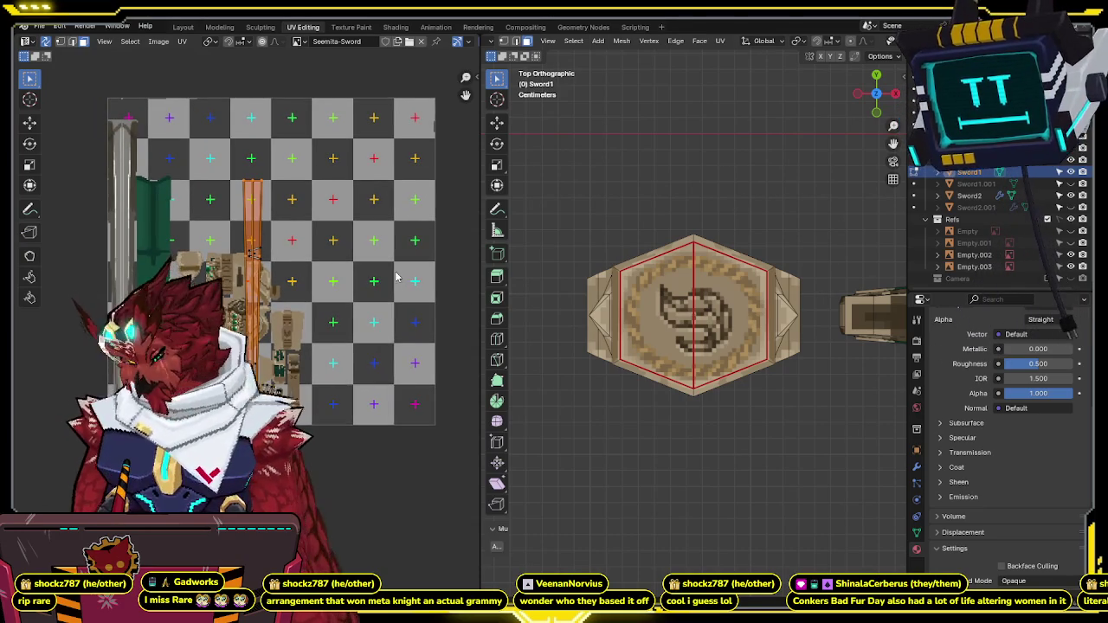
Step: Apply Set My TD at 4 px/cm to the blade UVs and reposition the island
{"action": "key", "text": "n"}
{"action": "type", "text": "2"}
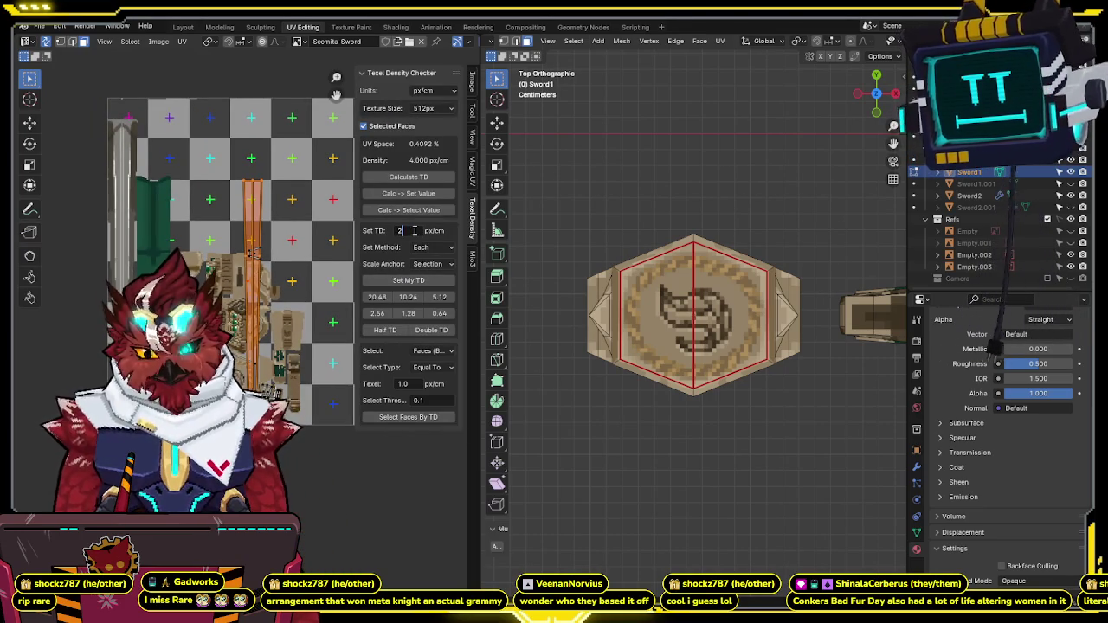
{"action": "left_click", "coordinate": [411, 282]}
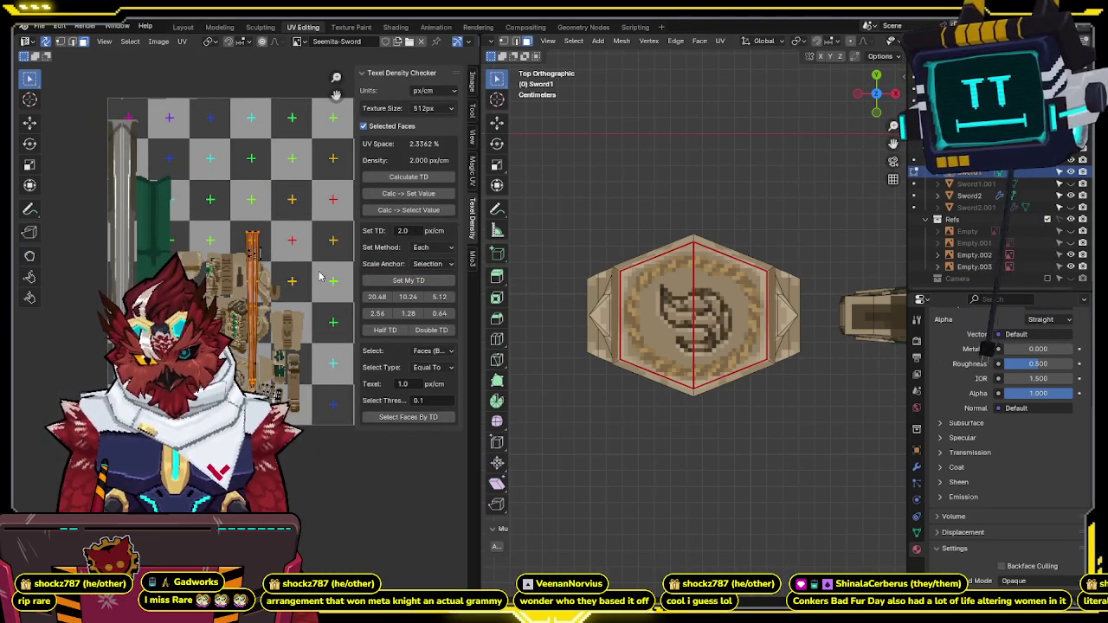
{"action": "key", "text": "g"}
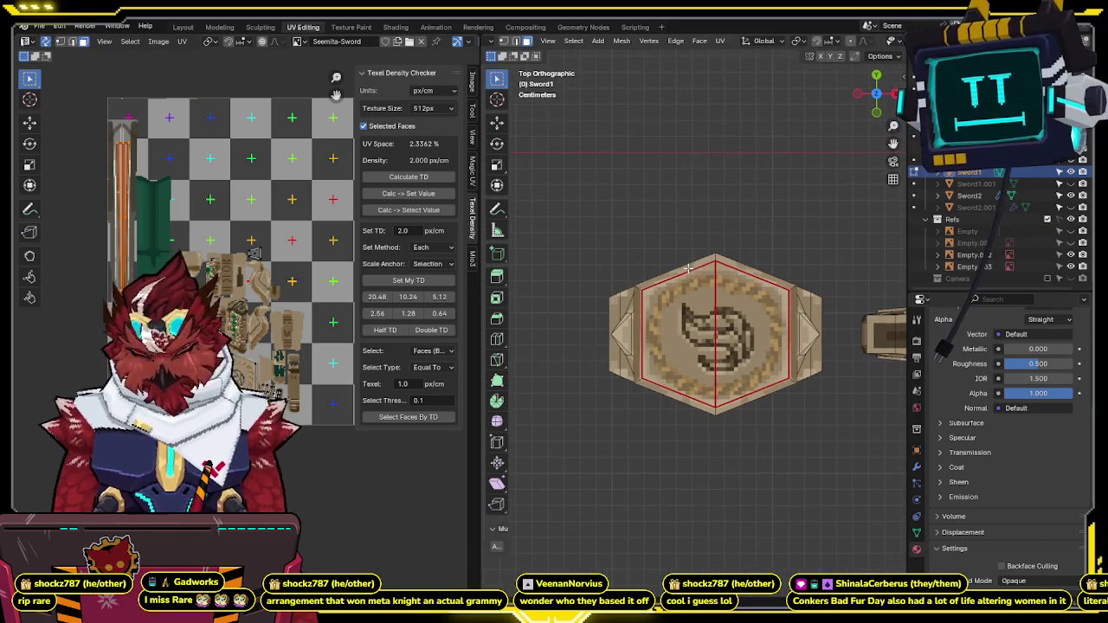
{"action": "key", "text": "KP_1"}
{"action": "scroll", "coordinate": [709, 374], "scroll_direction": "up", "scroll_amount": 2}
{"action": "scroll", "coordinate": [720, 332], "scroll_direction": "up", "scroll_amount": 5}
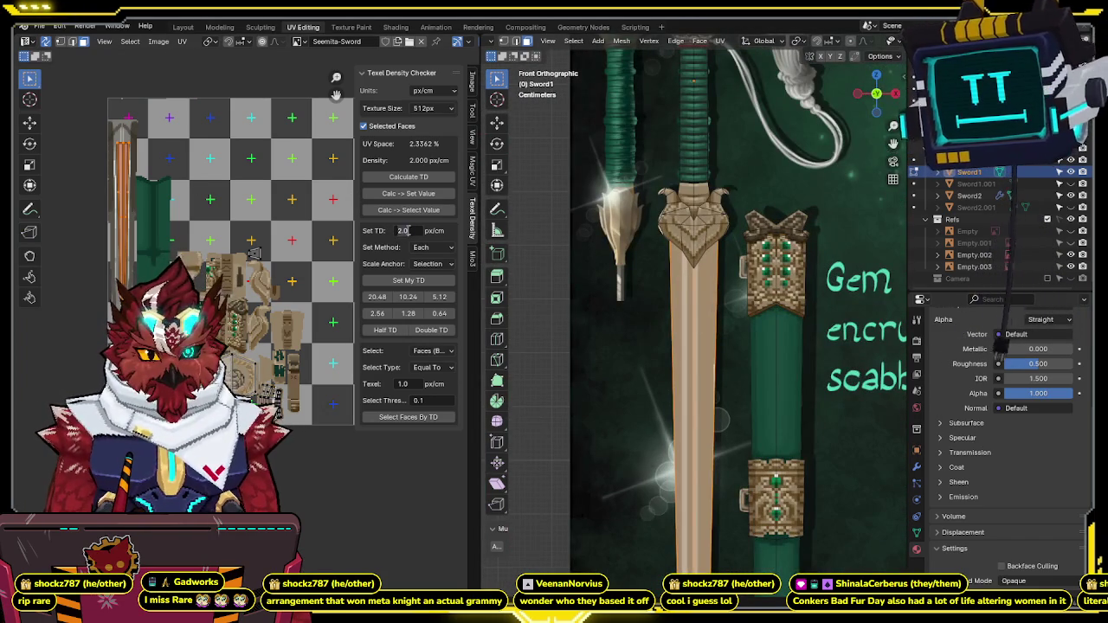
{"action": "type", "text": "4"}
{"action": "left_click", "coordinate": [409, 279]}
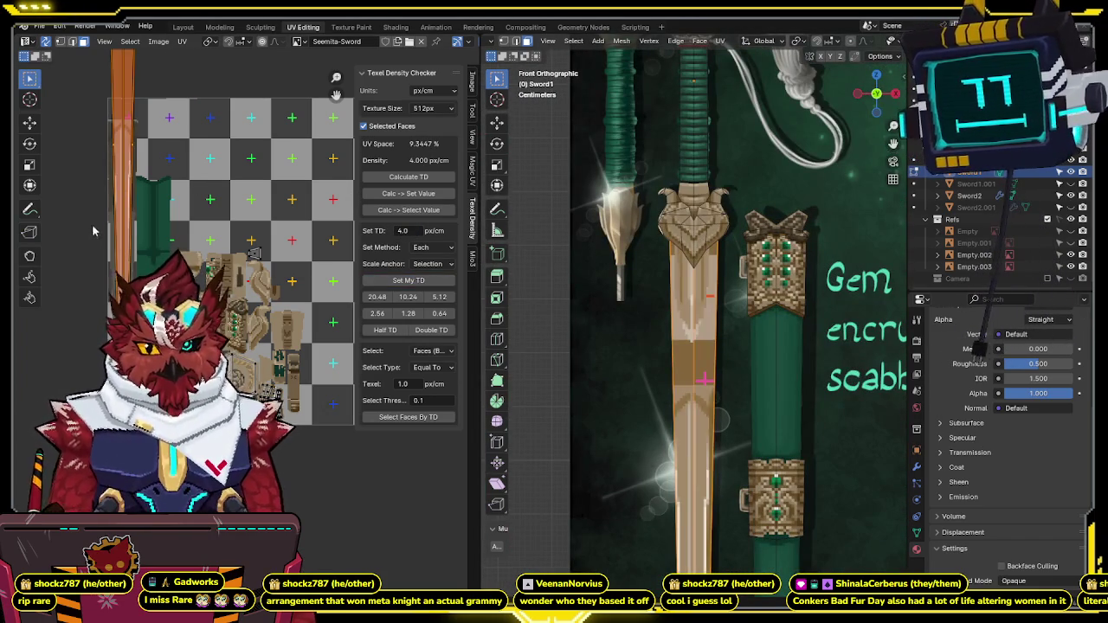
{"action": "left_click", "coordinate": [485, 246]}
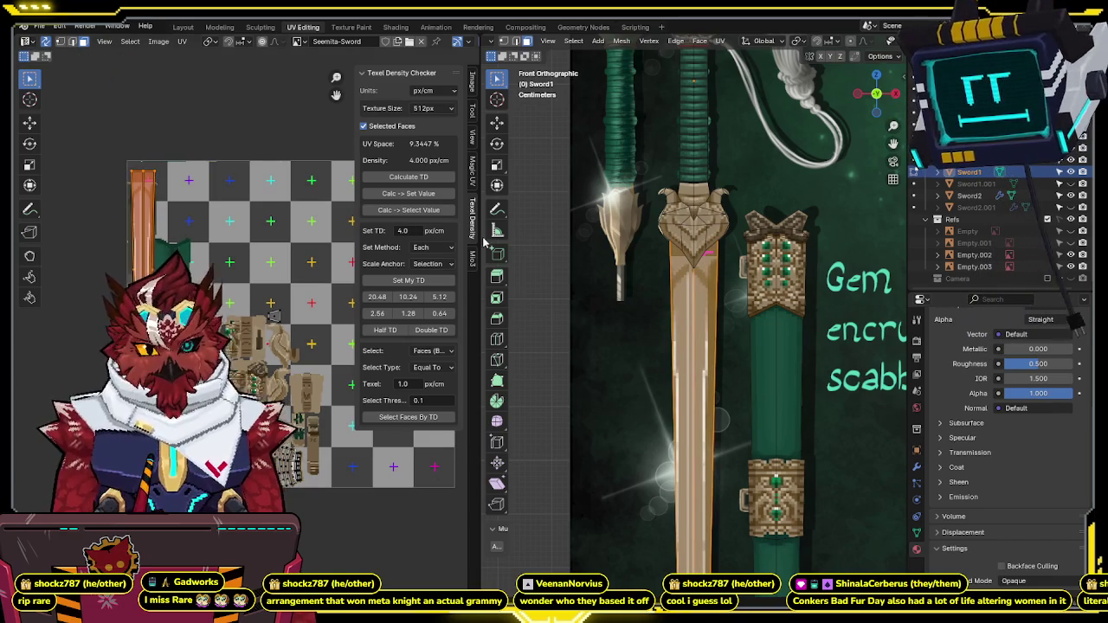
{"action": "left_click", "coordinate": [473, 258]}
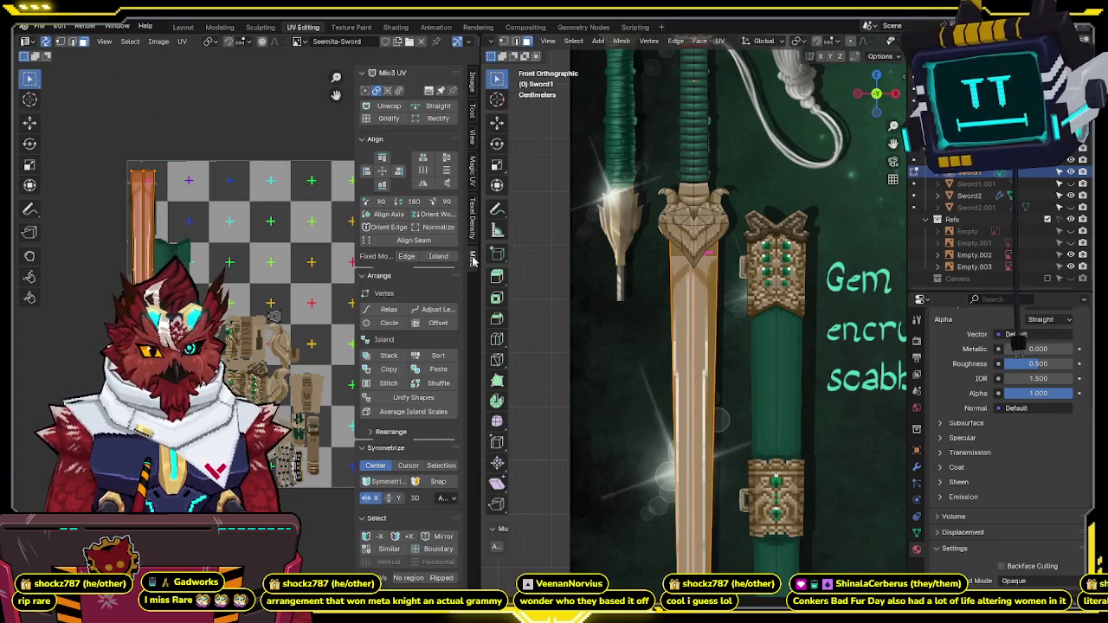
Step: Straighten the blade UV island vertically with Orient World and Align Axis
{"action": "left_click", "coordinate": [425, 219]}
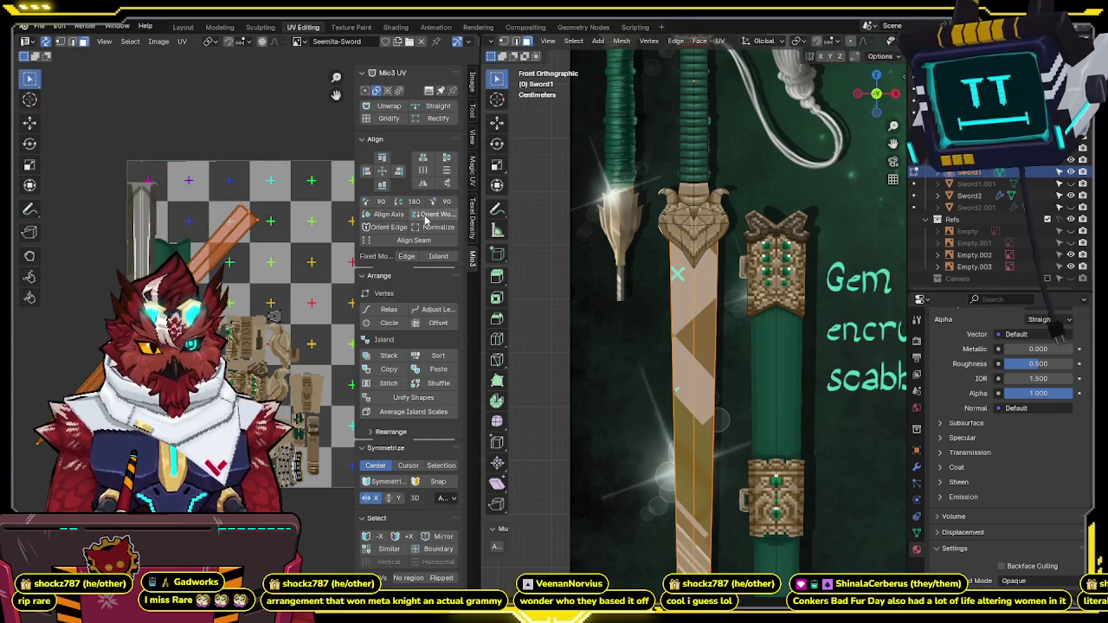
{"action": "left_click", "coordinate": [389, 216]}
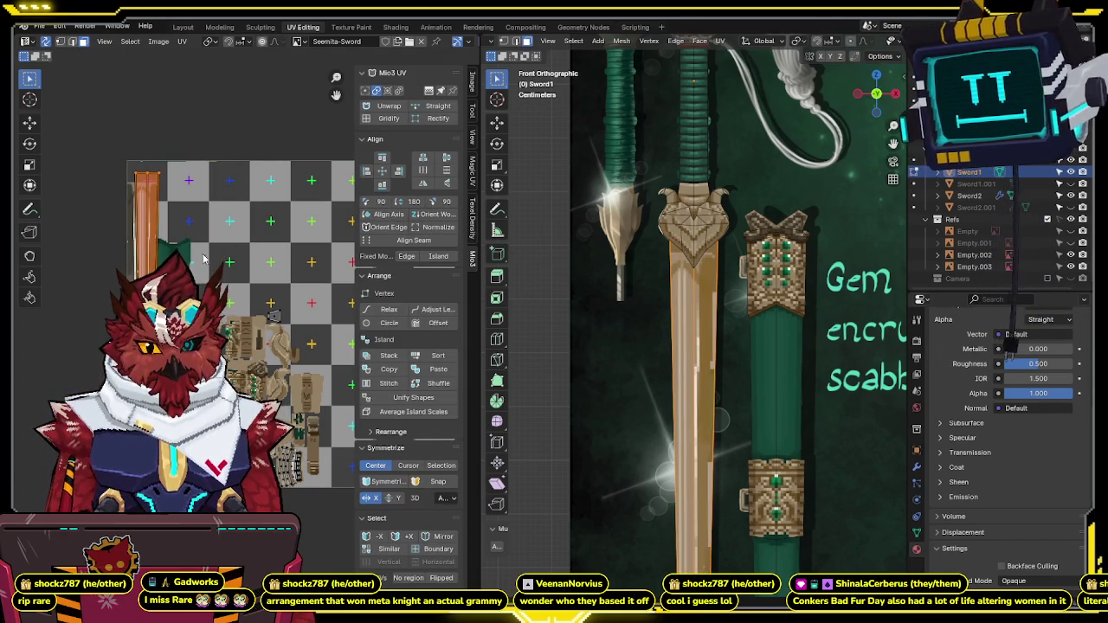
{"action": "scroll", "coordinate": [279, 253], "scroll_direction": "up", "scroll_amount": 2}
{"action": "scroll", "coordinate": [278, 253], "scroll_direction": "up", "scroll_amount": 2}
{"action": "scroll", "coordinate": [279, 253], "scroll_direction": "up", "scroll_amount": 2}
Step: Slide the blade UV strip, then shift it horizontally along X
{"action": "key", "text": "g"}
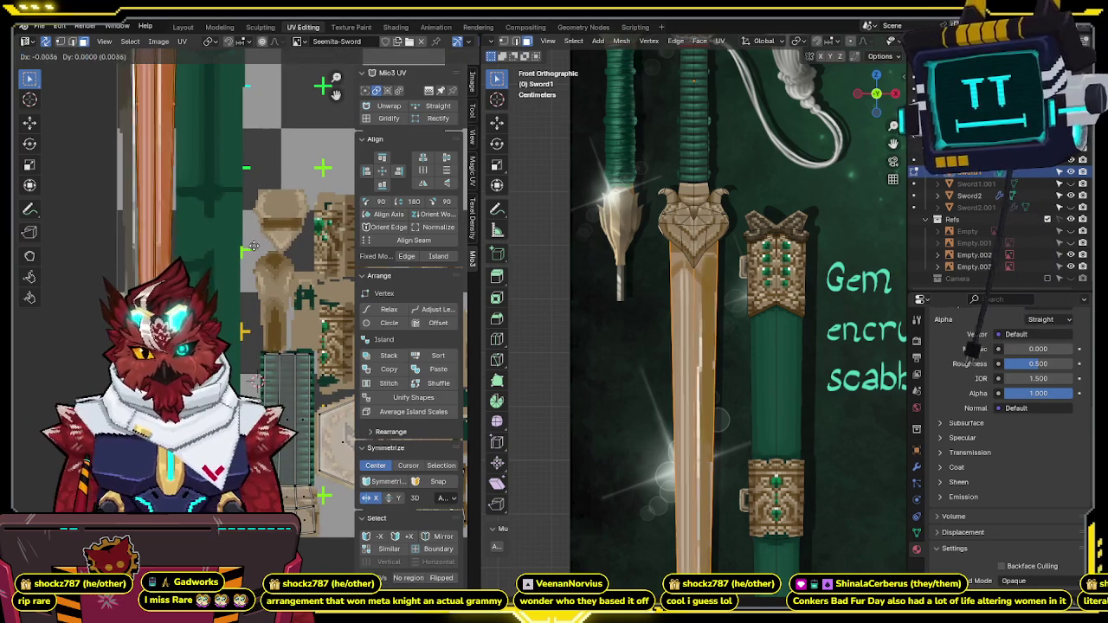
{"action": "left_click", "coordinate": [172, 243]}
{"action": "scroll", "coordinate": [714, 275], "scroll_direction": "up", "scroll_amount": 4}
{"action": "scroll", "coordinate": [714, 274], "scroll_direction": "up", "scroll_amount": 3}
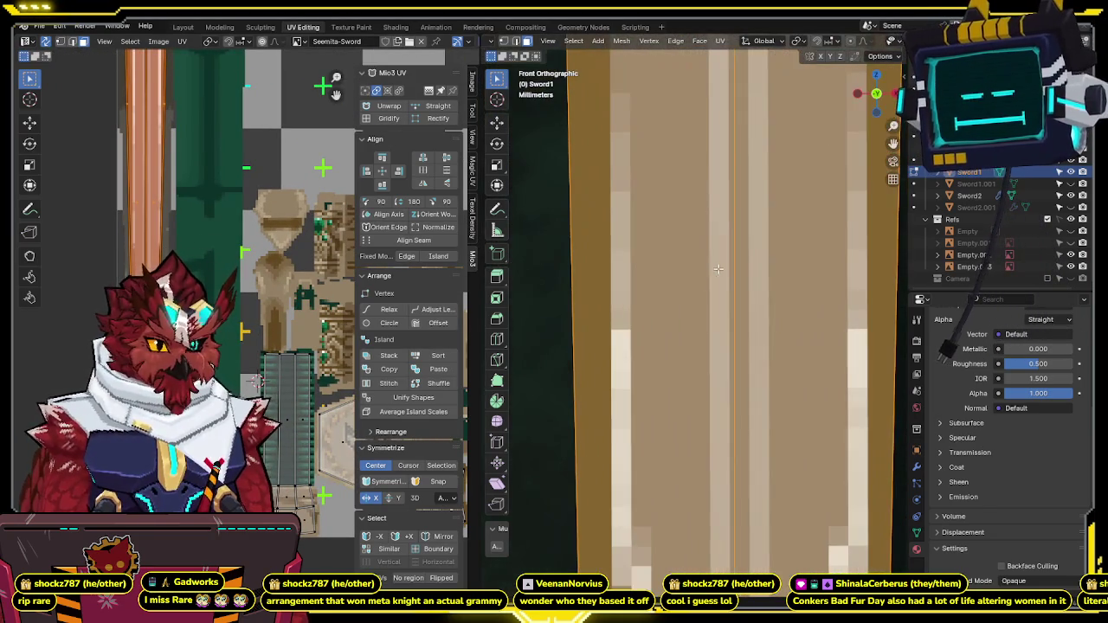
{"action": "key", "text": "g"}
{"action": "key", "text": "x"}
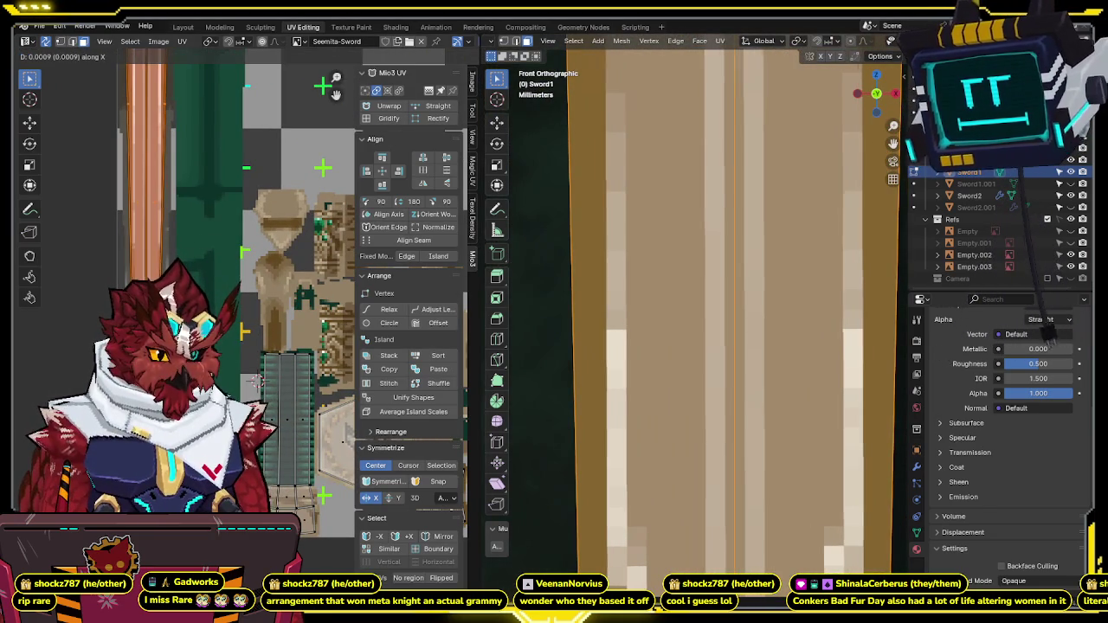
{"action": "left_click", "coordinate": [258, 381]}
{"action": "scroll", "coordinate": [258, 381], "scroll_direction": "down", "scroll_amount": 3}
{"action": "scroll", "coordinate": [257, 381], "scroll_direction": "down", "scroll_amount": 2}
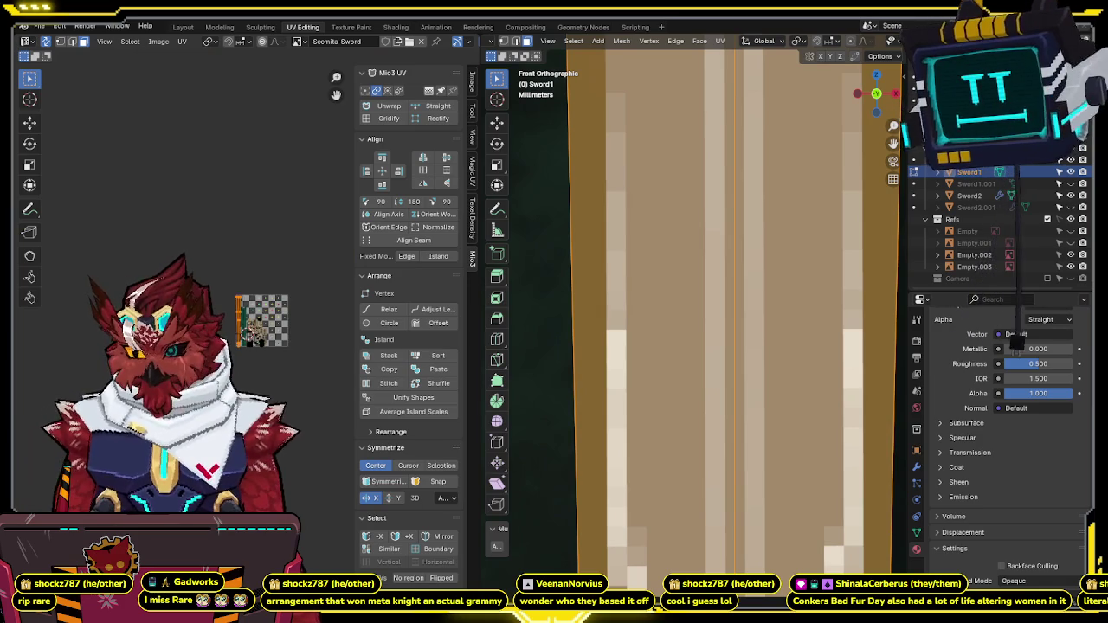
{"action": "scroll", "coordinate": [254, 364], "scroll_direction": "up", "scroll_amount": 6}
{"action": "middle_click_drag", "start_coordinate": [346, 244], "coordinate": [293, 287]}
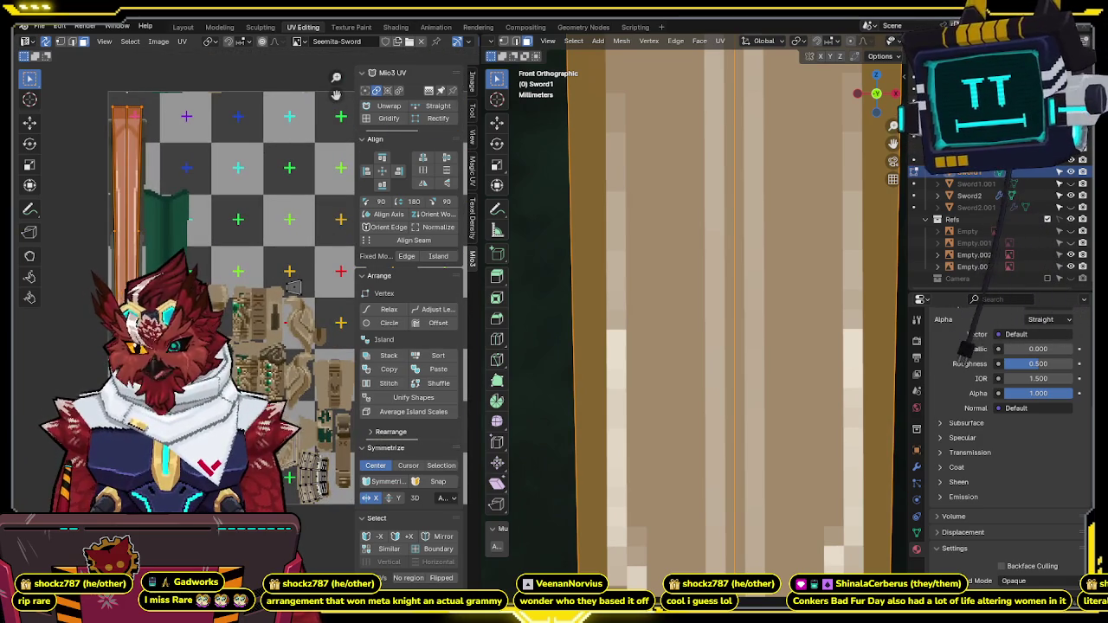
Step: Hide the sidebar and view the scabbard and hilt in the viewport
{"action": "key", "text": "n"}
{"action": "scroll", "coordinate": [762, 259], "scroll_direction": "down", "scroll_amount": 5}
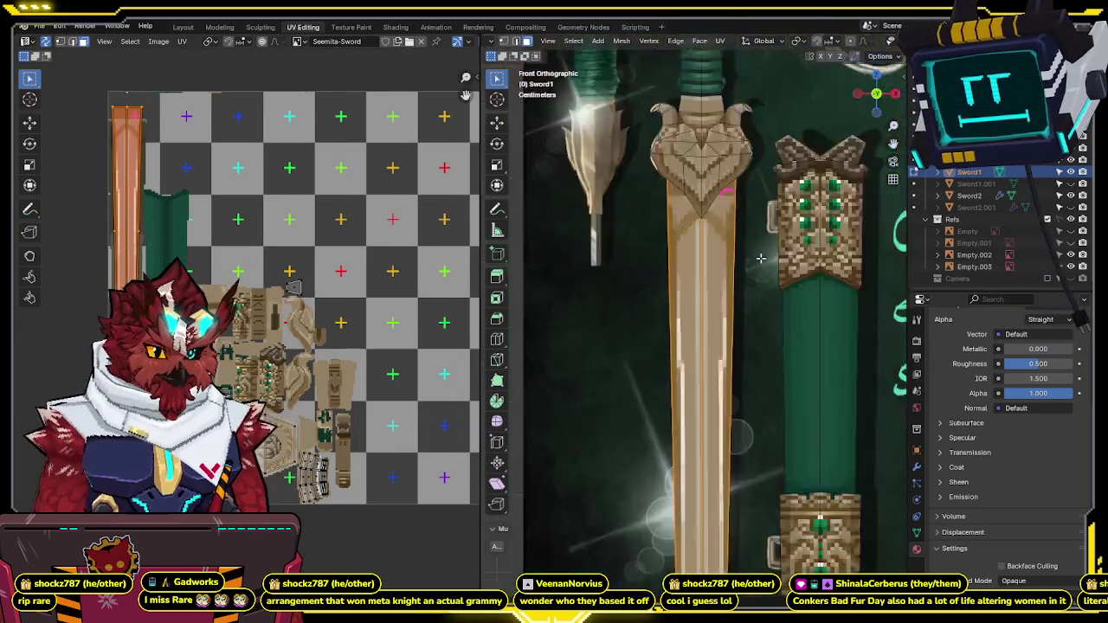
{"action": "scroll", "coordinate": [762, 258], "scroll_direction": "down", "scroll_amount": 3}
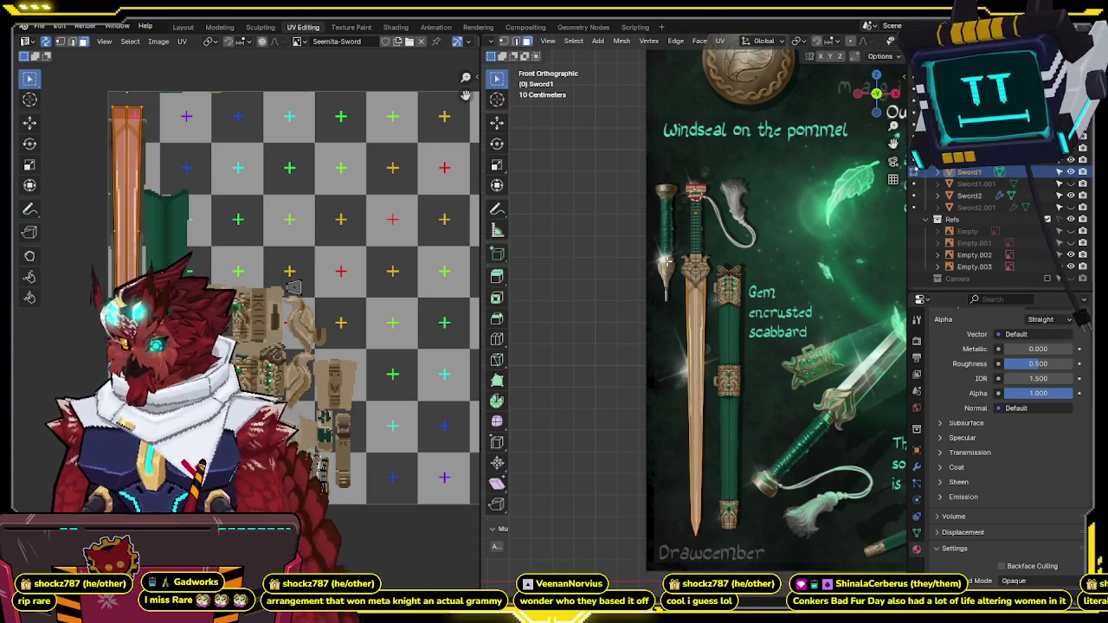
{"action": "scroll", "coordinate": [694, 264], "scroll_direction": "up", "scroll_amount": 4}
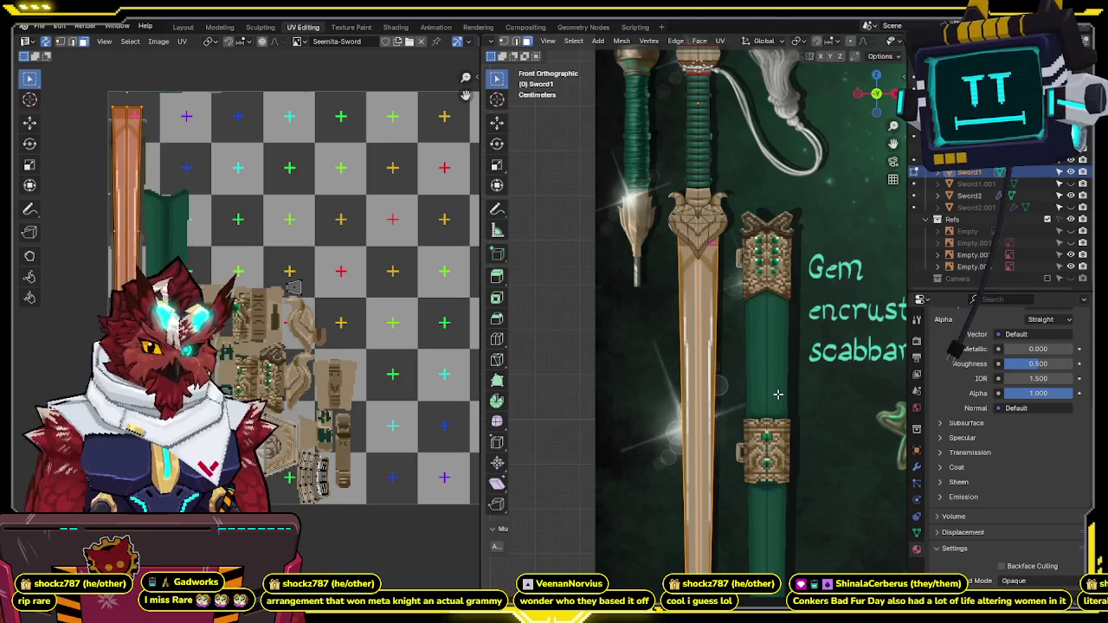
{"action": "middle_click_drag", "start_coordinate": [778, 393], "coordinate": [755, 197], "text": "shift"}
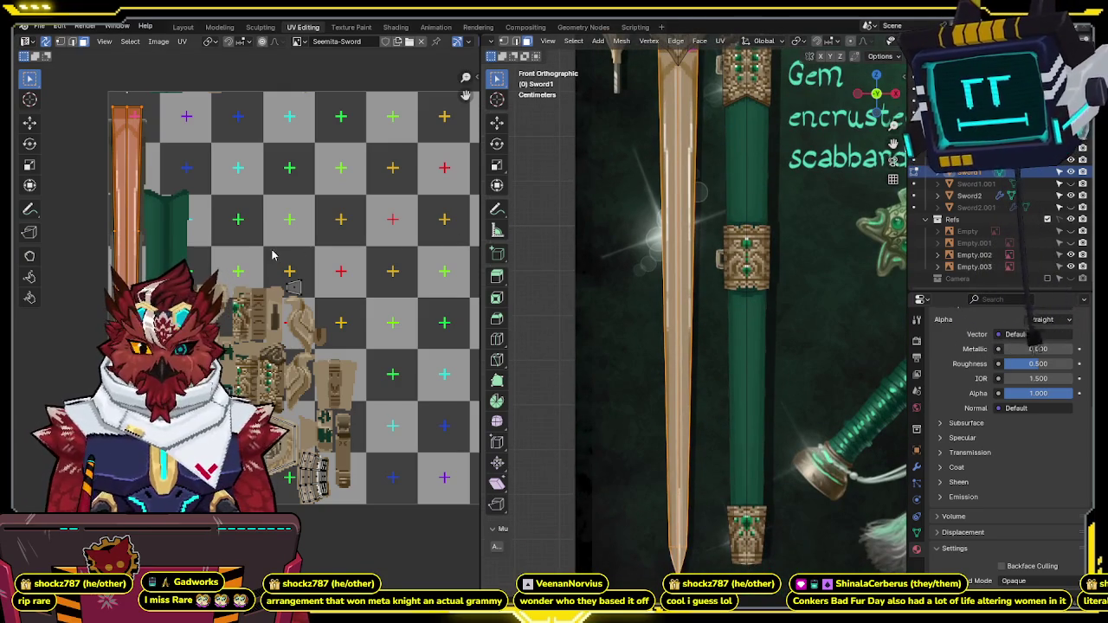
Step: Return to Texture Paint, centre on the sword guard, and set brush strength to 1
{"action": "left_click", "coordinate": [352, 27]}
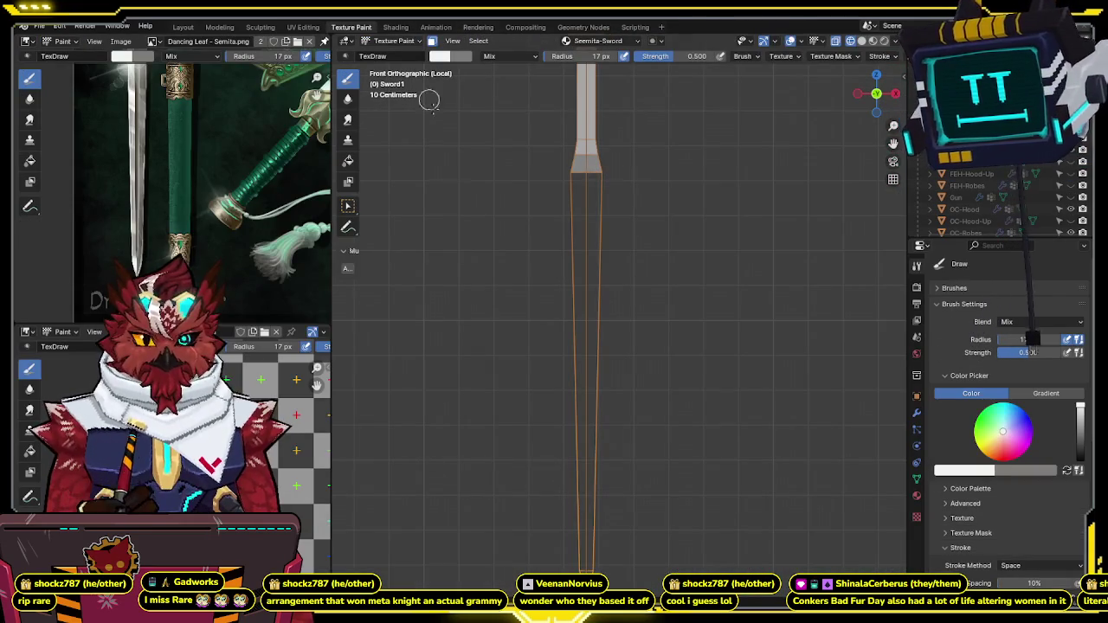
{"action": "middle_click_drag", "start_coordinate": [420, 394], "coordinate": [452, 267], "text": "shift"}
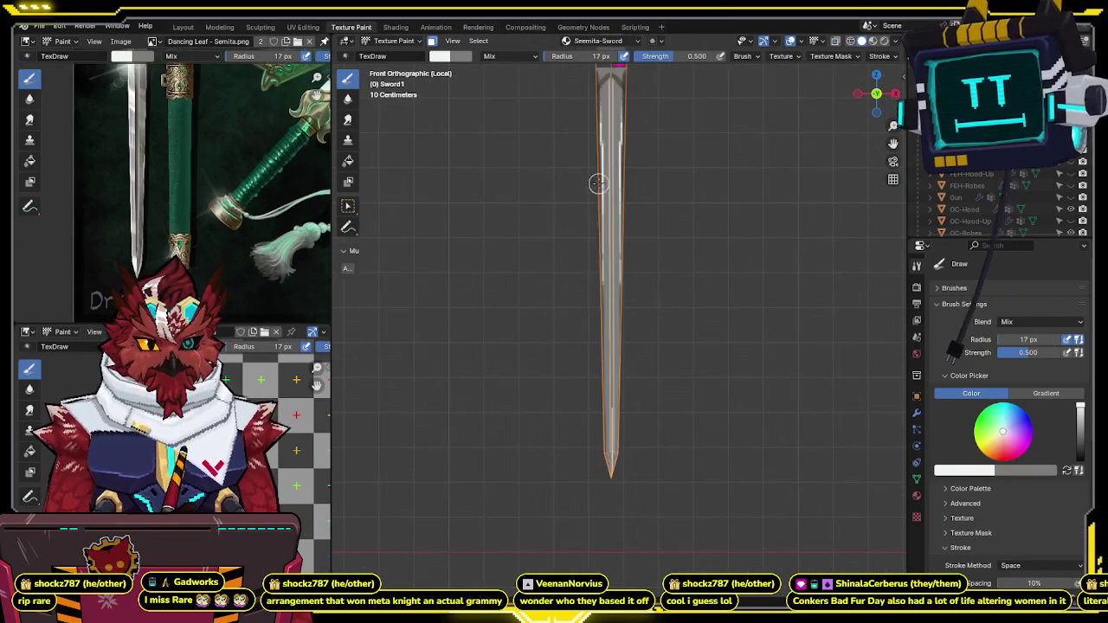
{"action": "middle_click_drag", "start_coordinate": [594, 178], "coordinate": [604, 331], "text": "shift"}
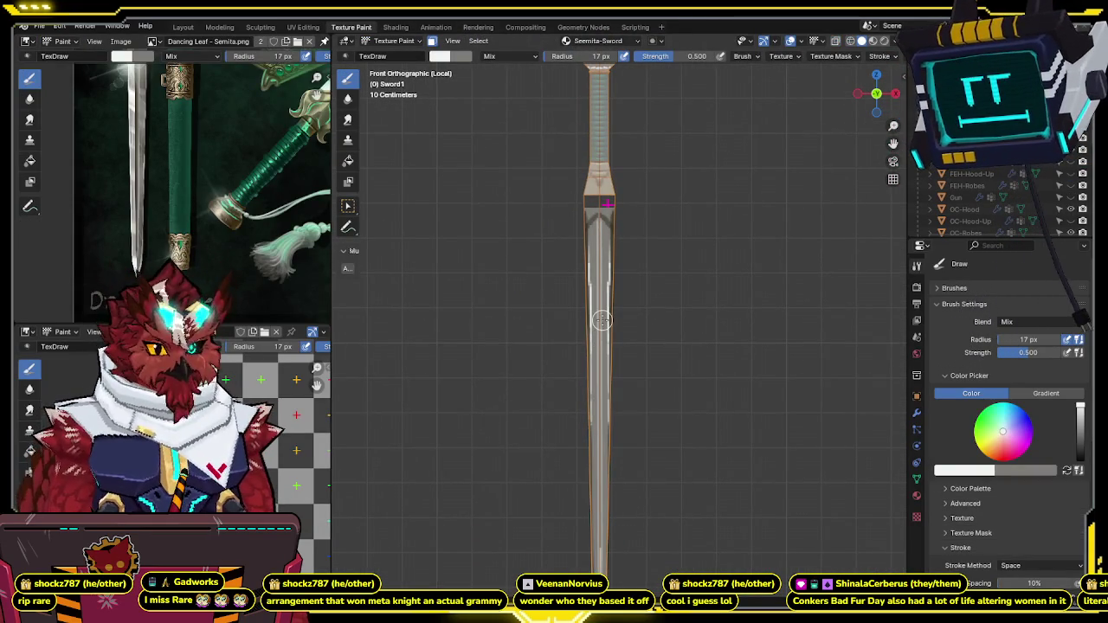
{"action": "scroll", "coordinate": [606, 286], "scroll_direction": "up", "scroll_amount": 2}
{"action": "scroll", "coordinate": [616, 247], "scroll_direction": "up", "scroll_amount": 2}
{"action": "middle_click_drag", "start_coordinate": [616, 247], "coordinate": [665, 186], "text": "shift"}
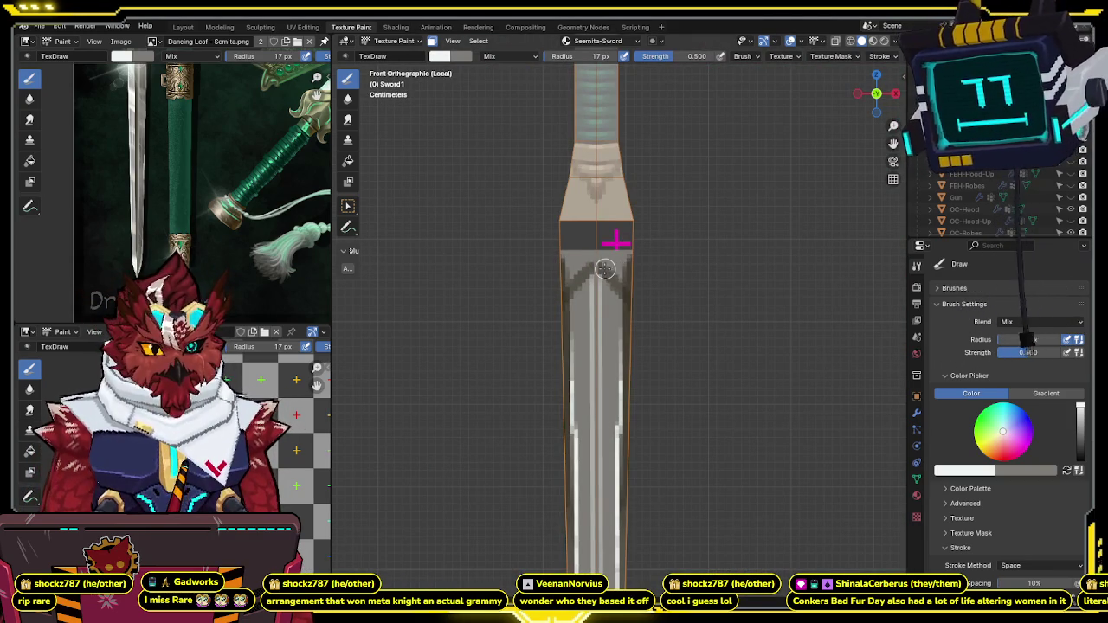
{"action": "type", "text": "s"}
{"action": "type", "text": "1"}
{"action": "key", "text": "Return"}
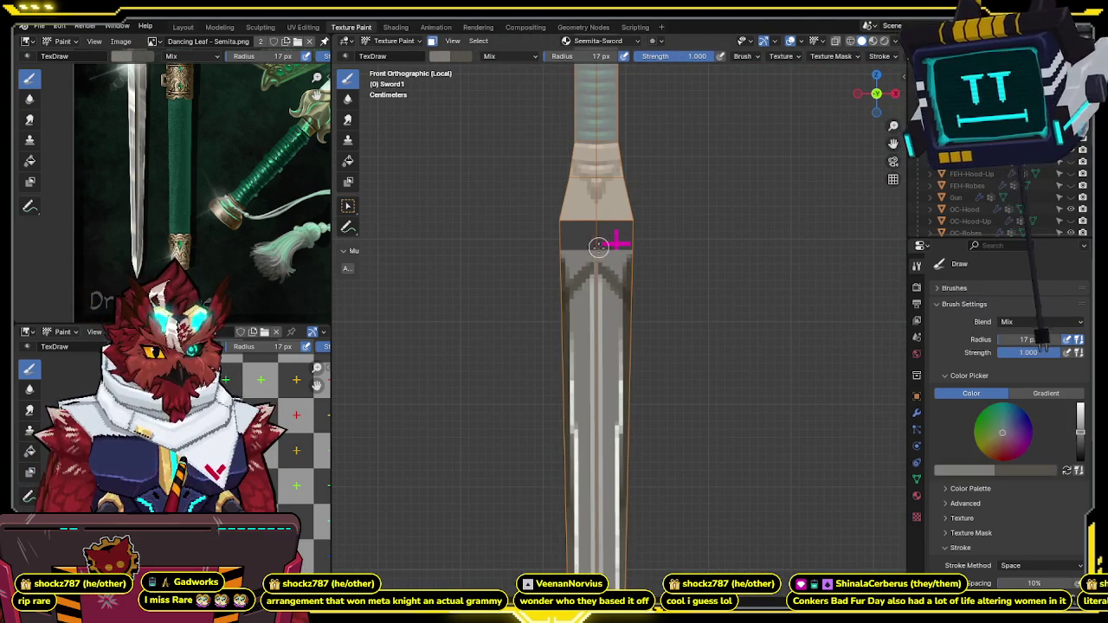
Step: Leave Local View, sample a light grey from the blade, and paint the blade flat
{"action": "key", "text": "s"}
{"action": "key", "text": "KP_Divide"}
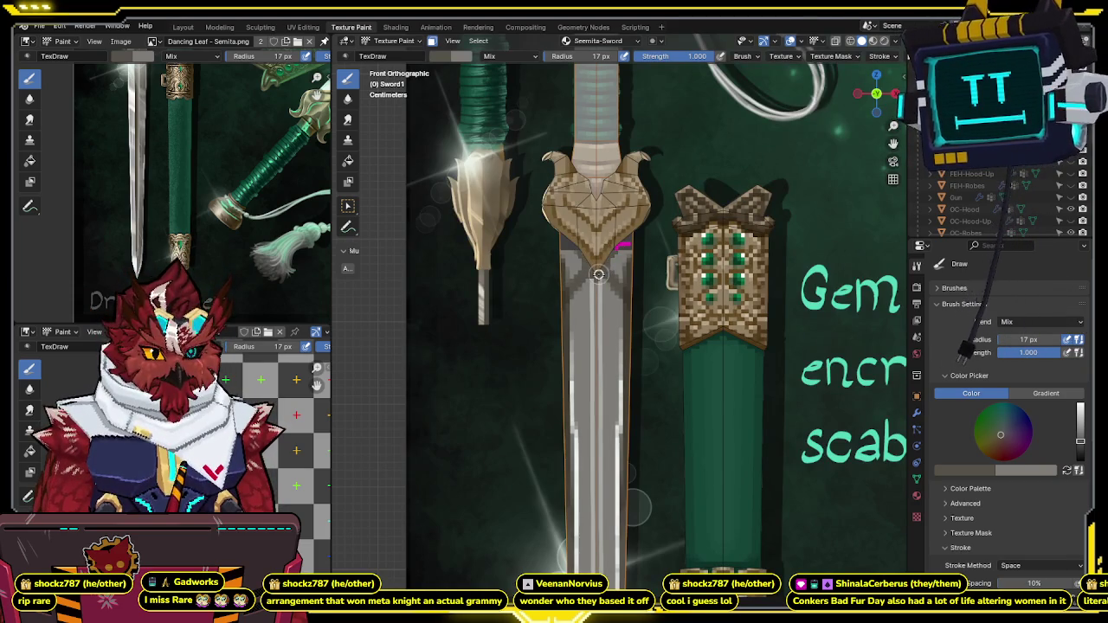
{"action": "key", "text": "s"}
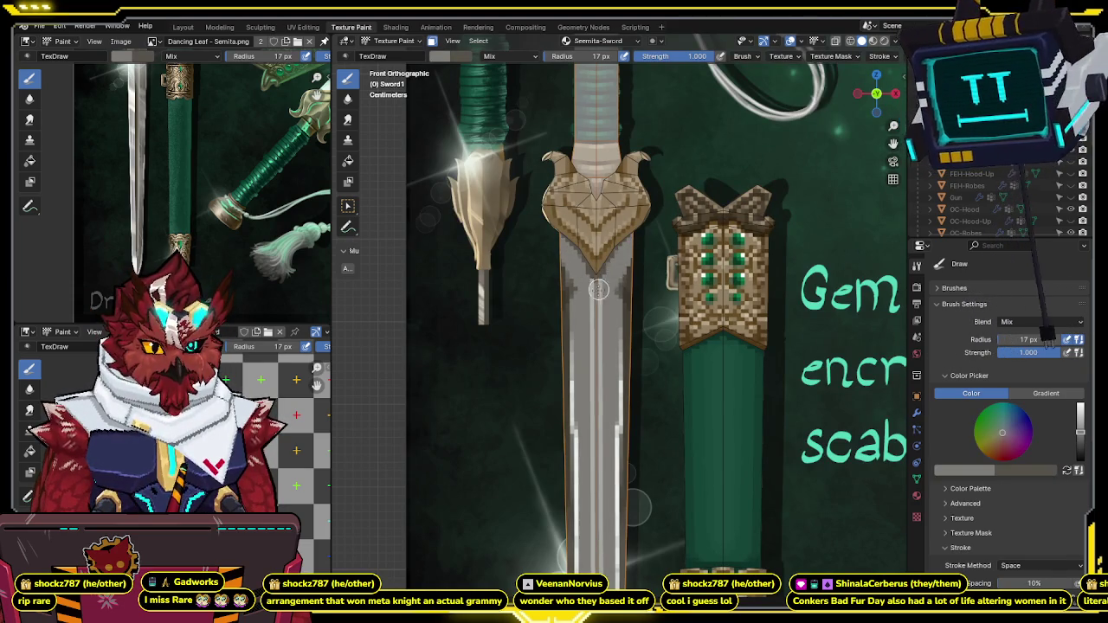
{"action": "key", "text": "s"}
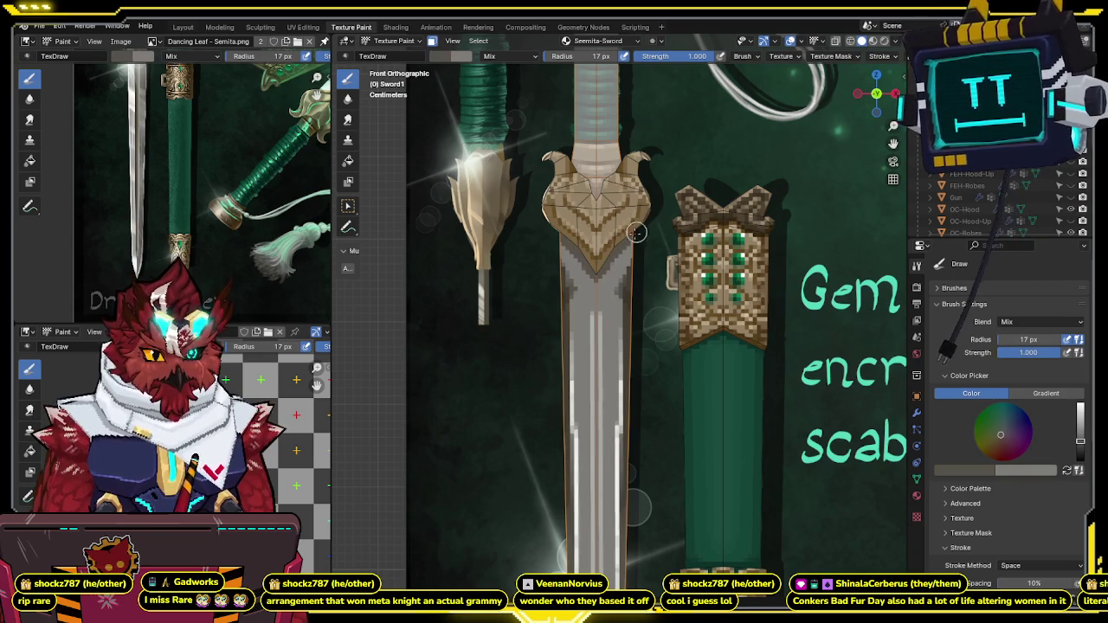
{"action": "scroll", "coordinate": [625, 243], "scroll_direction": "down", "scroll_amount": 1}
{"action": "scroll", "coordinate": [625, 243], "scroll_direction": "down", "scroll_amount": 2}
{"action": "key", "text": "s"}
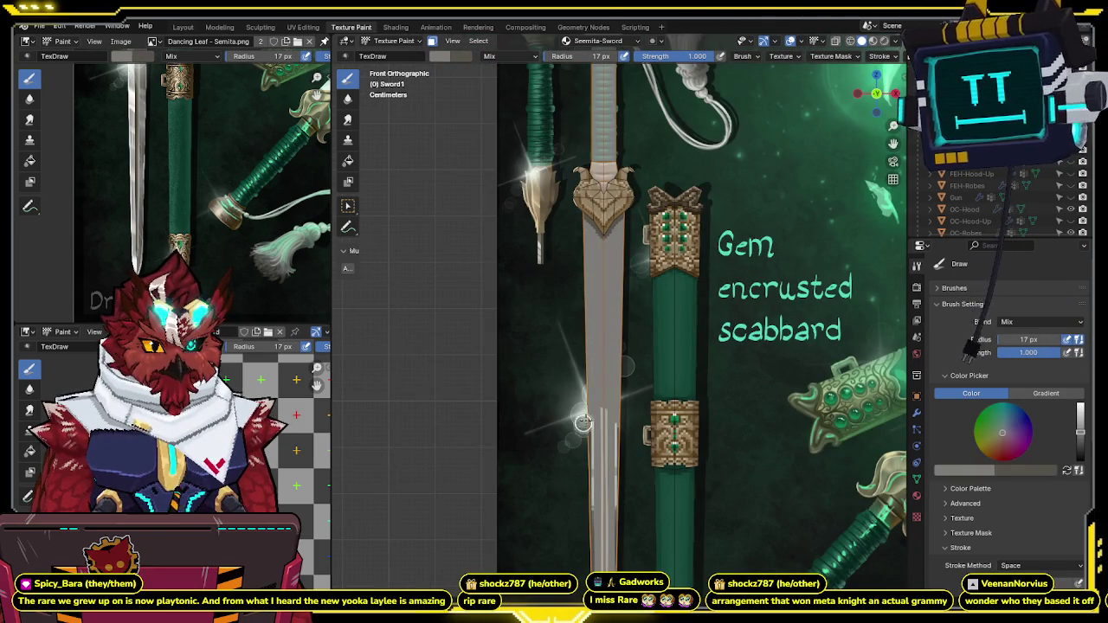
{"action": "left_click_drag", "start_coordinate": [606, 242], "coordinate": [602, 392]}
Step: Inspect the painted blade with overlays hidden, restore them, and enter Edit Mode
{"action": "middle_click_drag", "start_coordinate": [602, 391], "coordinate": [586, 200], "text": "shift"}
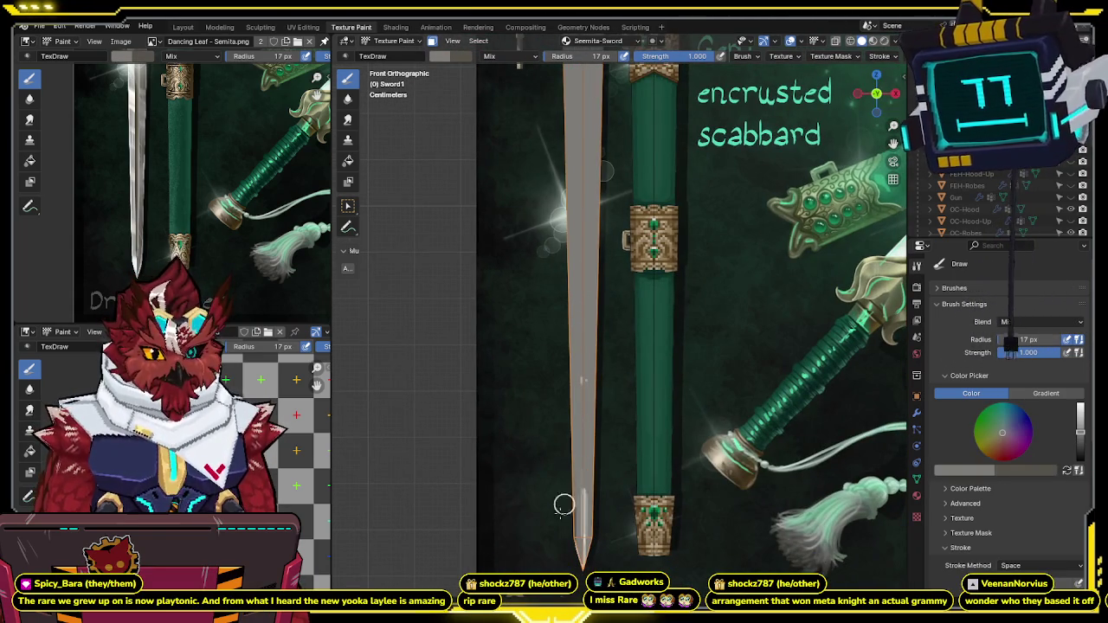
{"action": "scroll", "coordinate": [558, 390], "scroll_direction": "down", "scroll_amount": 3}
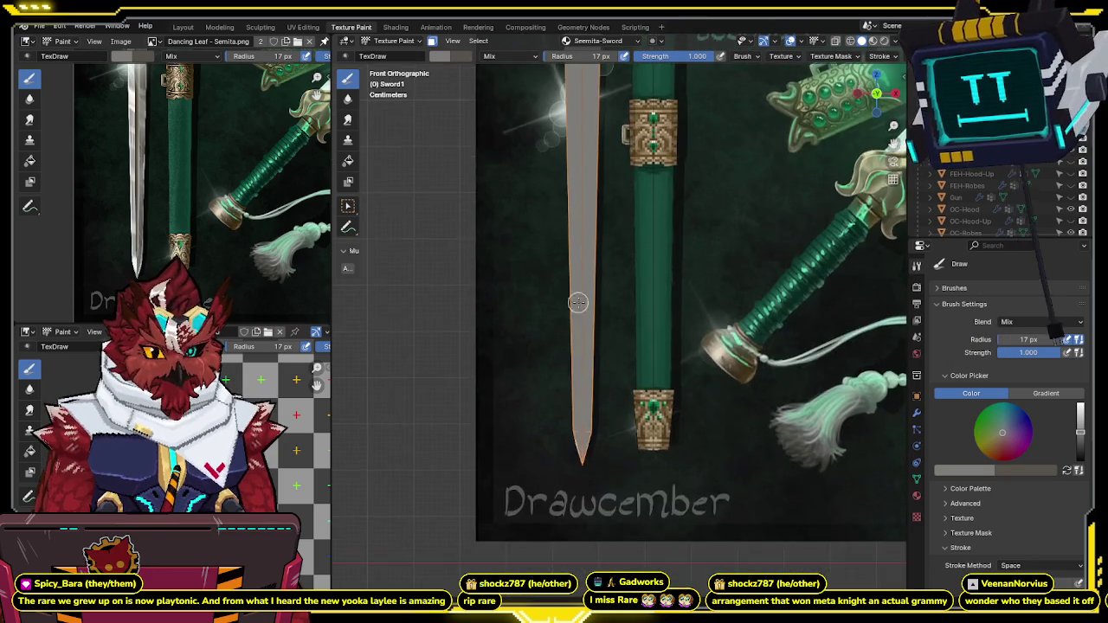
{"action": "key", "text": "shift+alt+z"}
{"action": "scroll", "coordinate": [569, 430], "scroll_direction": "up", "scroll_amount": 1}
{"action": "scroll", "coordinate": [593, 409], "scroll_direction": "up", "scroll_amount": 2}
{"action": "key", "text": "shift+alt+z"}
{"action": "scroll", "coordinate": [585, 372], "scroll_direction": "down", "scroll_amount": 2}
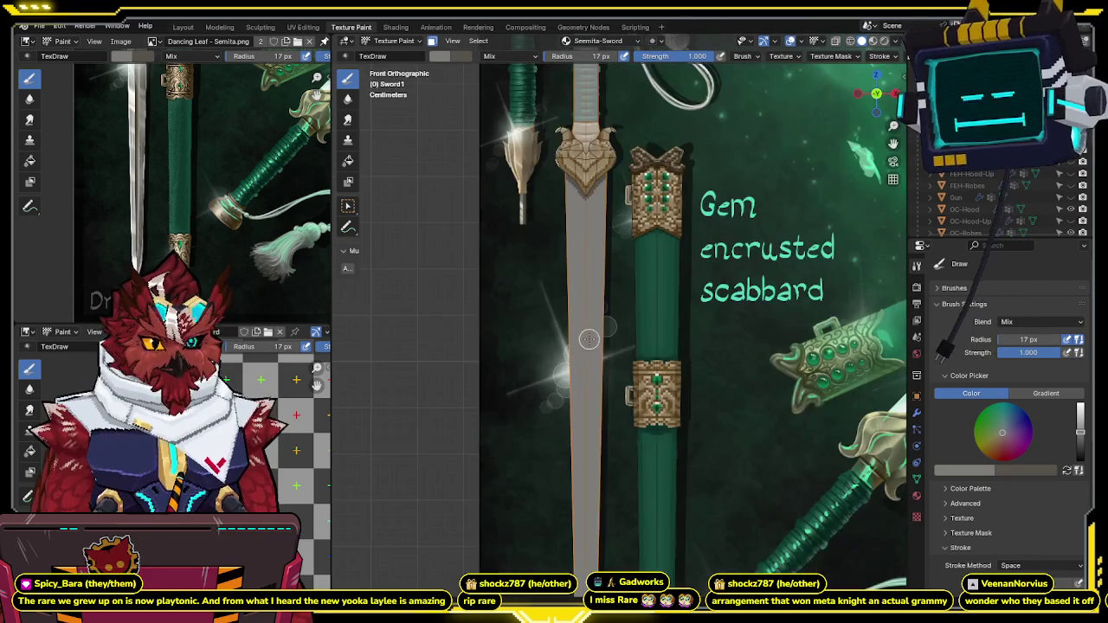
{"action": "scroll", "coordinate": [590, 333], "scroll_direction": "up", "scroll_amount": 3}
{"action": "scroll", "coordinate": [592, 268], "scroll_direction": "up", "scroll_amount": 2}
{"action": "scroll", "coordinate": [593, 269], "scroll_direction": "up", "scroll_amount": 1}
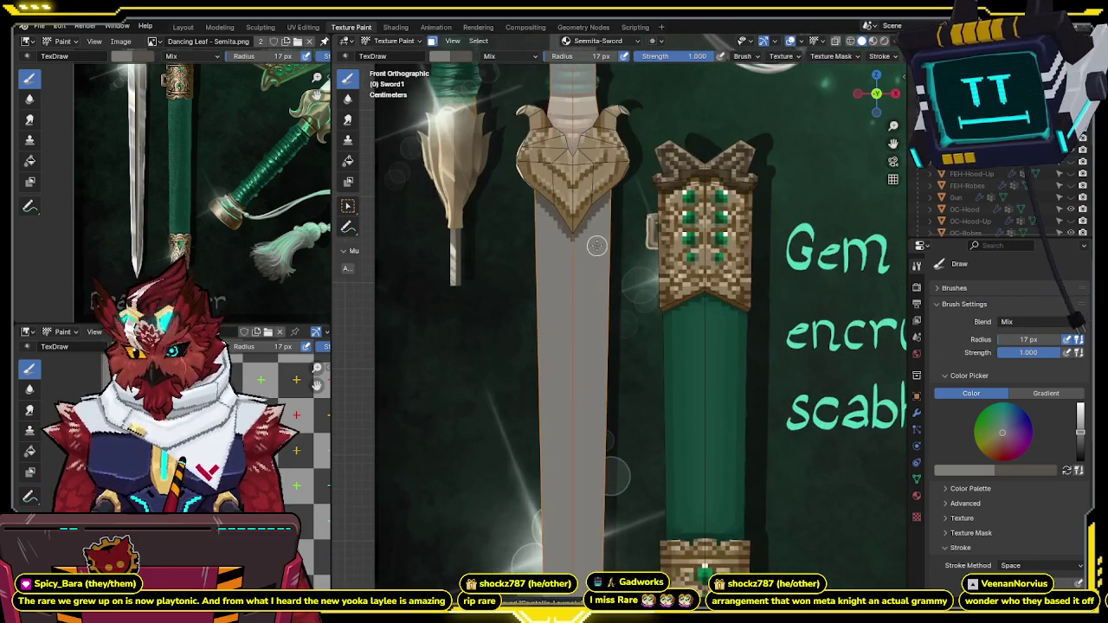
{"action": "scroll", "coordinate": [598, 251], "scroll_direction": "up", "scroll_amount": 1}
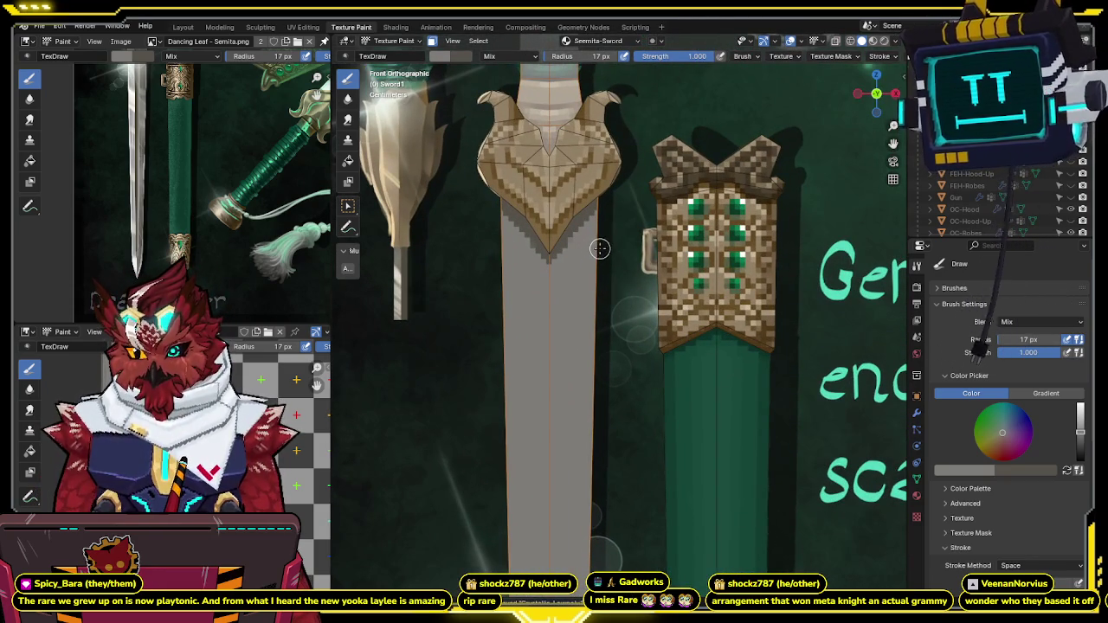
{"action": "scroll", "coordinate": [604, 225], "scroll_direction": "up", "scroll_amount": 1}
{"action": "scroll", "coordinate": [609, 193], "scroll_direction": "up", "scroll_amount": 1}
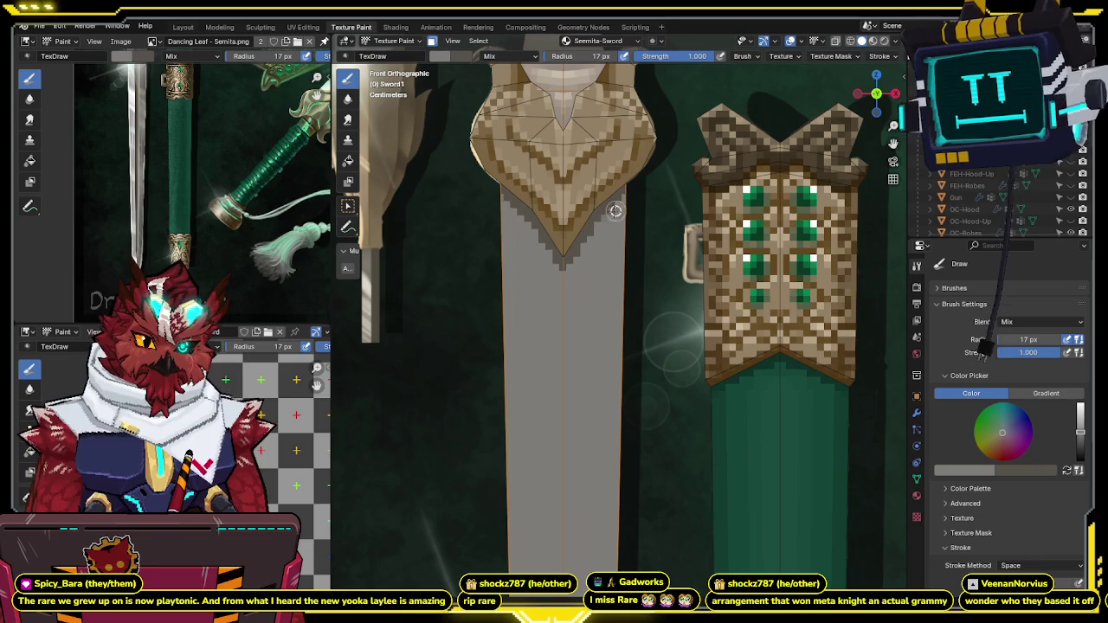
{"action": "scroll", "coordinate": [590, 249], "scroll_direction": "down", "scroll_amount": 3}
{"action": "scroll", "coordinate": [589, 249], "scroll_direction": "down", "scroll_amount": 2, "text": "shift"}
{"action": "scroll", "coordinate": [585, 238], "scroll_direction": "down", "scroll_amount": 2, "text": "shift"}
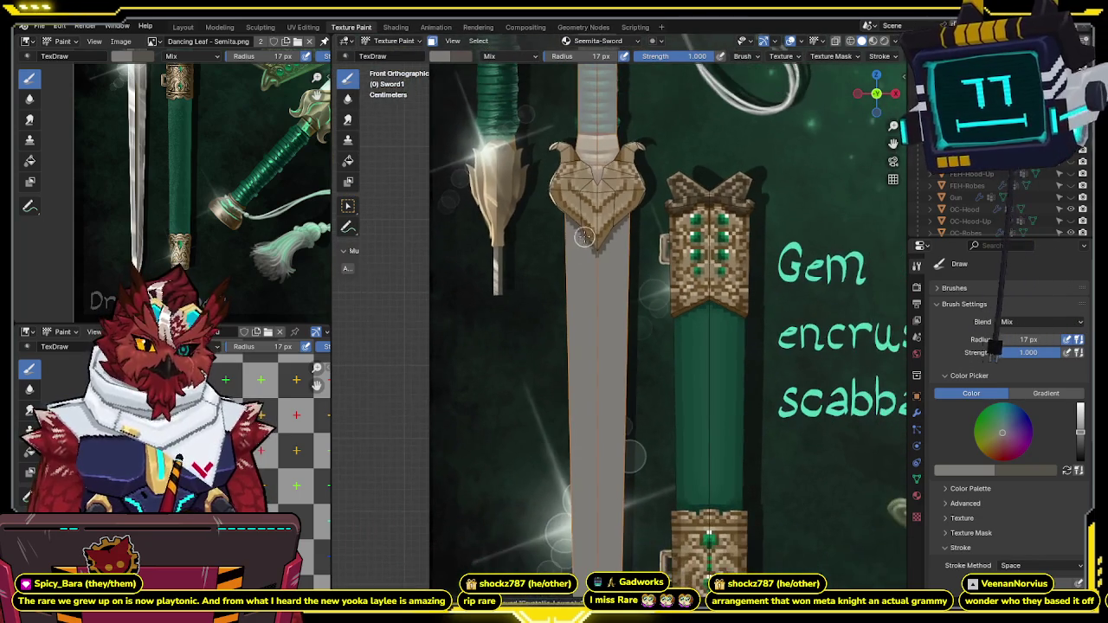
{"action": "scroll", "coordinate": [580, 225], "scroll_direction": "down", "scroll_amount": 2, "text": "shift"}
{"action": "scroll", "coordinate": [577, 217], "scroll_direction": "down", "scroll_amount": 3}
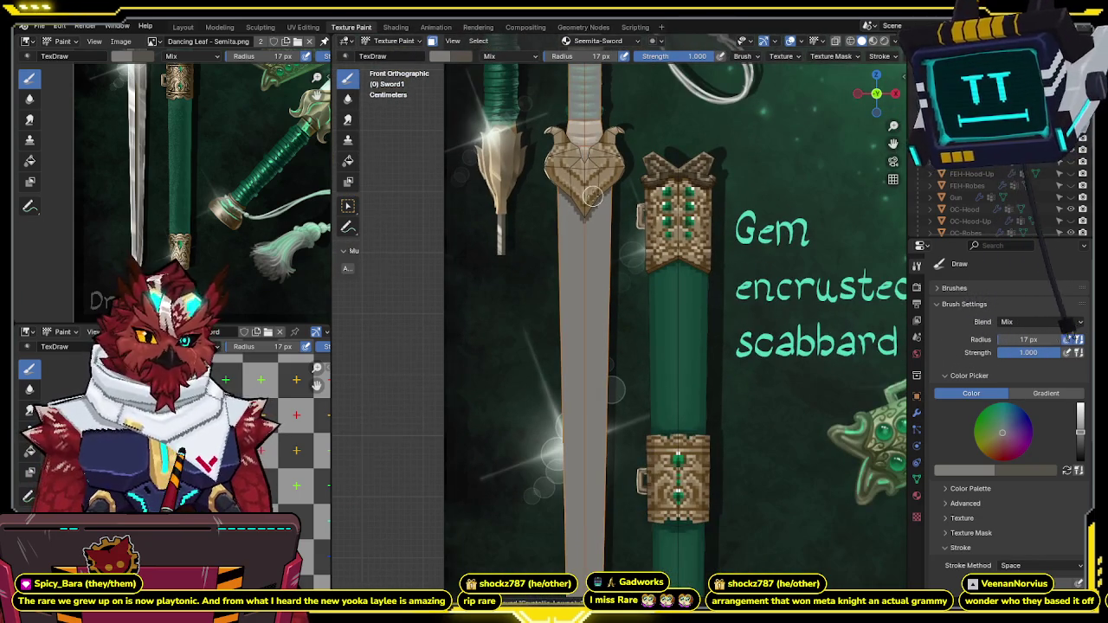
{"action": "key", "text": "Tab"}
{"action": "scroll", "coordinate": [577, 217], "scroll_direction": "up", "scroll_amount": 4}
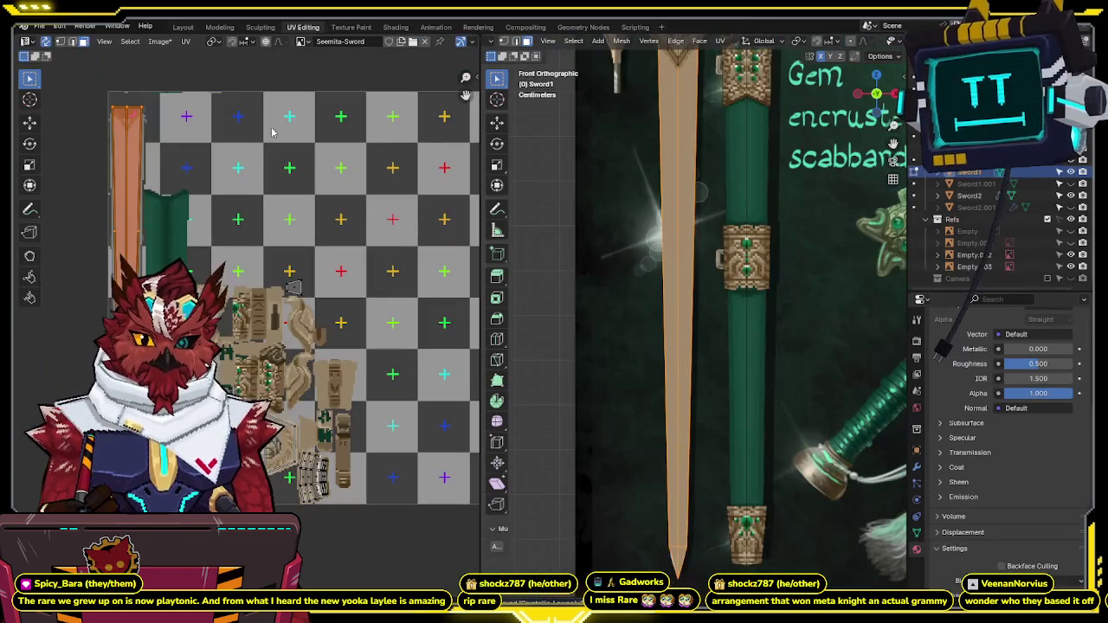
Step: In the UV Editing workspace, zoom in and try sliding the blade UV edge along X, then undo it
{"action": "left_click", "coordinate": [303, 27]}
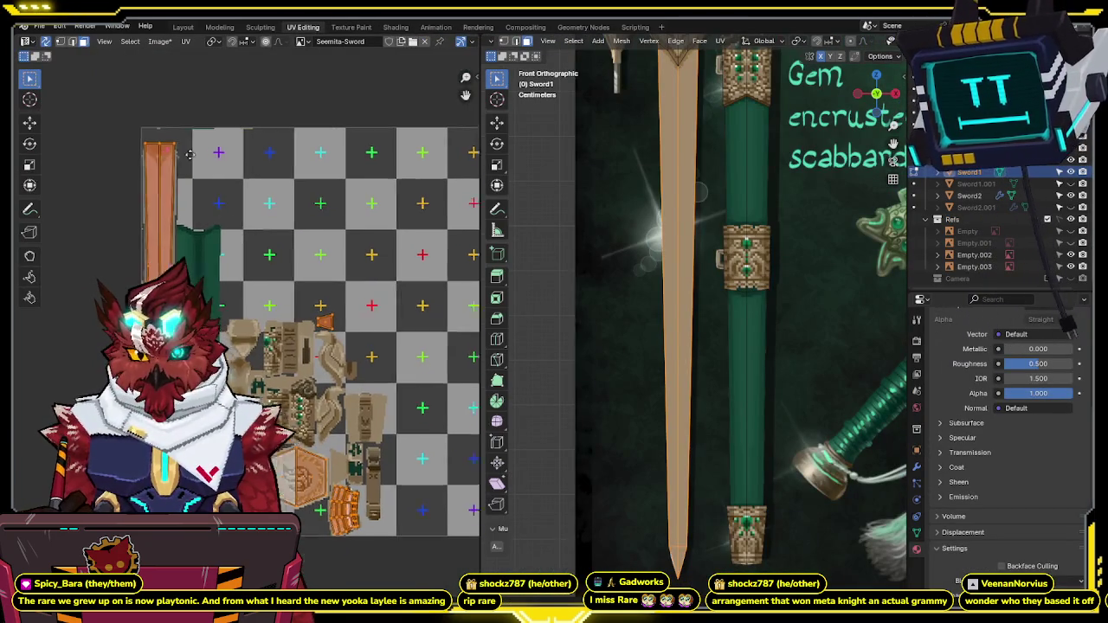
{"action": "scroll", "coordinate": [299, 314], "scroll_direction": "up", "scroll_amount": 6}
{"action": "scroll", "coordinate": [298, 314], "scroll_direction": "up", "scroll_amount": 2}
{"action": "scroll", "coordinate": [286, 321], "scroll_direction": "up", "scroll_amount": 2}
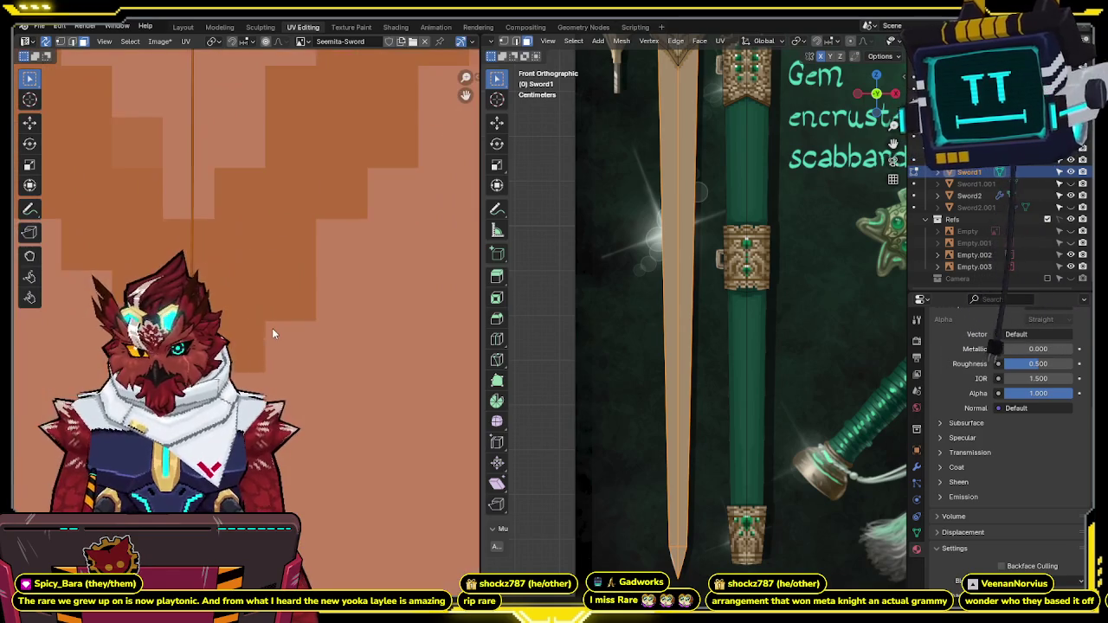
{"action": "scroll", "coordinate": [272, 328], "scroll_direction": "up", "scroll_amount": 1}
{"action": "scroll", "coordinate": [321, 257], "scroll_direction": "up", "scroll_amount": 1}
{"action": "key", "text": "g"}
{"action": "key", "text": "x"}
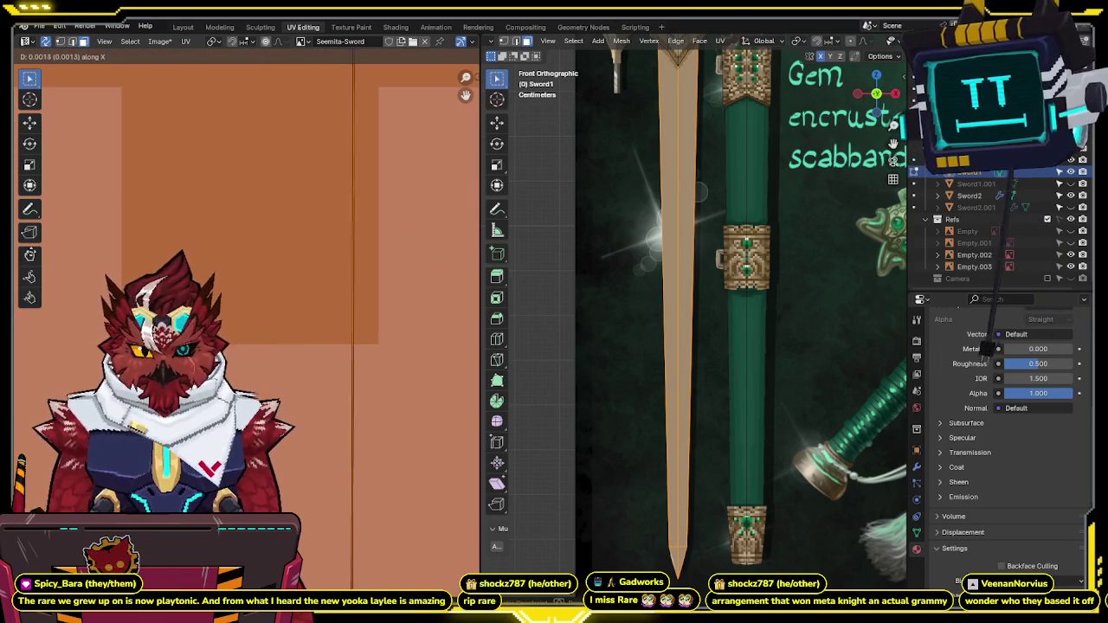
{"action": "left_click", "coordinate": [275, 249]}
{"action": "key", "text": "ctrl+z"}
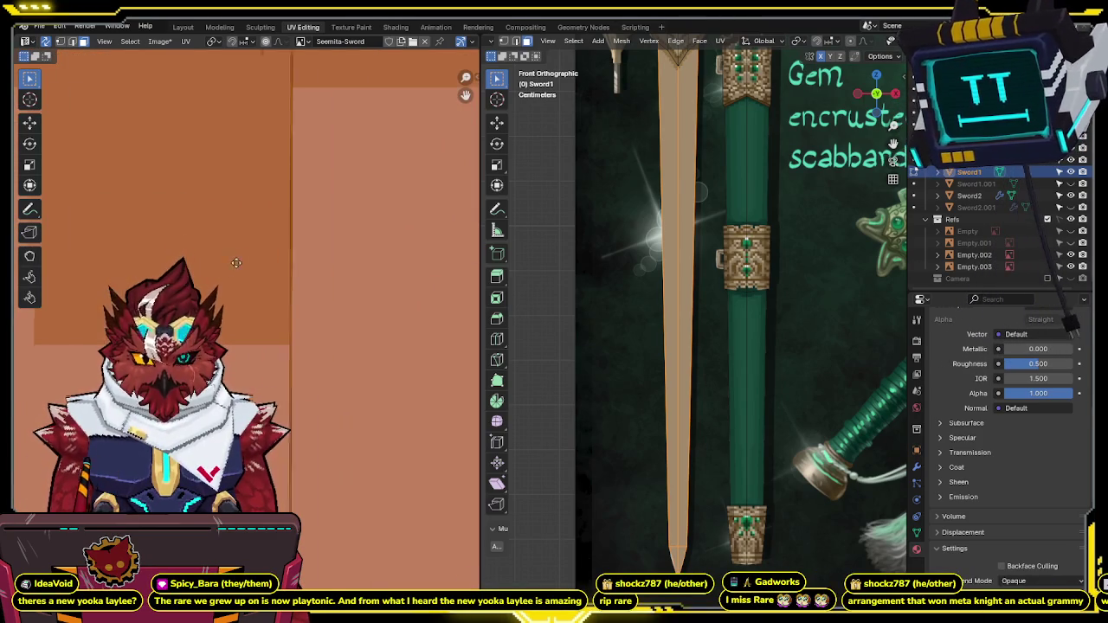
Step: Slide the blade UV edge slightly along X, confirm it, and return to Texture Paint
{"action": "scroll", "coordinate": [332, 251], "scroll_direction": "down", "scroll_amount": 2}
{"action": "scroll", "coordinate": [330, 250], "scroll_direction": "down", "scroll_amount": 1}
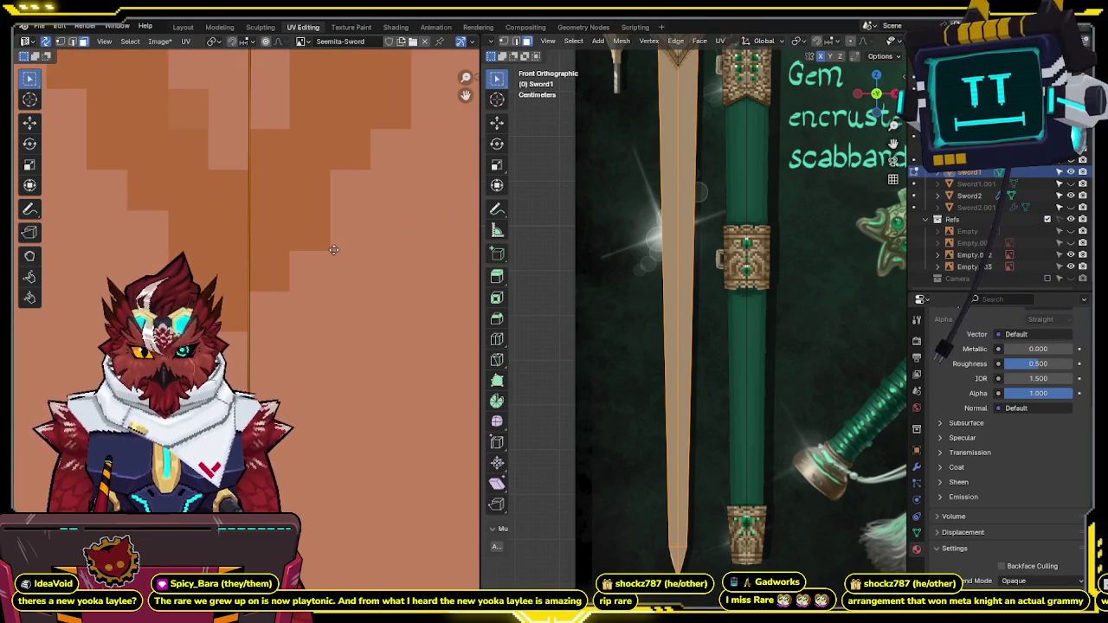
{"action": "key", "text": "g"}
{"action": "key", "text": "x"}
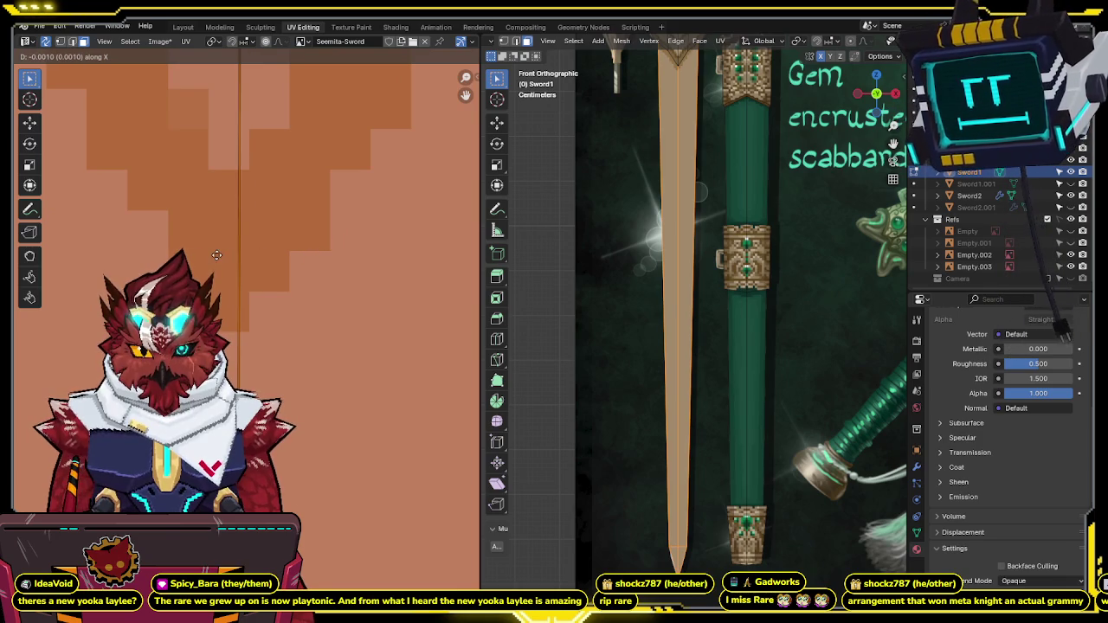
{"action": "left_click", "coordinate": [147, 255]}
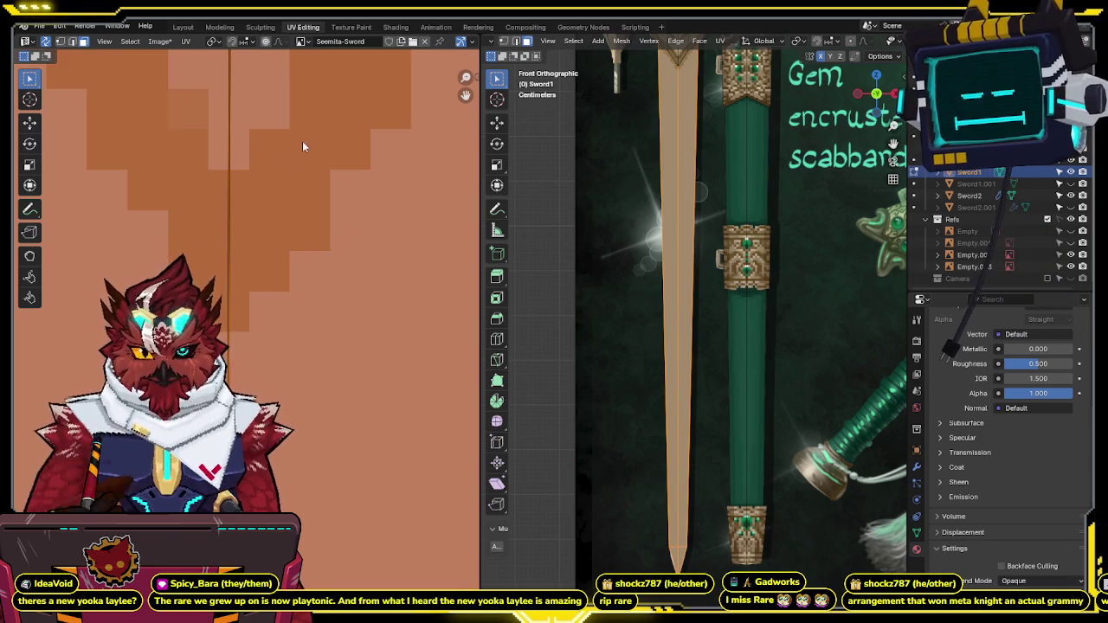
{"action": "left_click", "coordinate": [333, 29]}
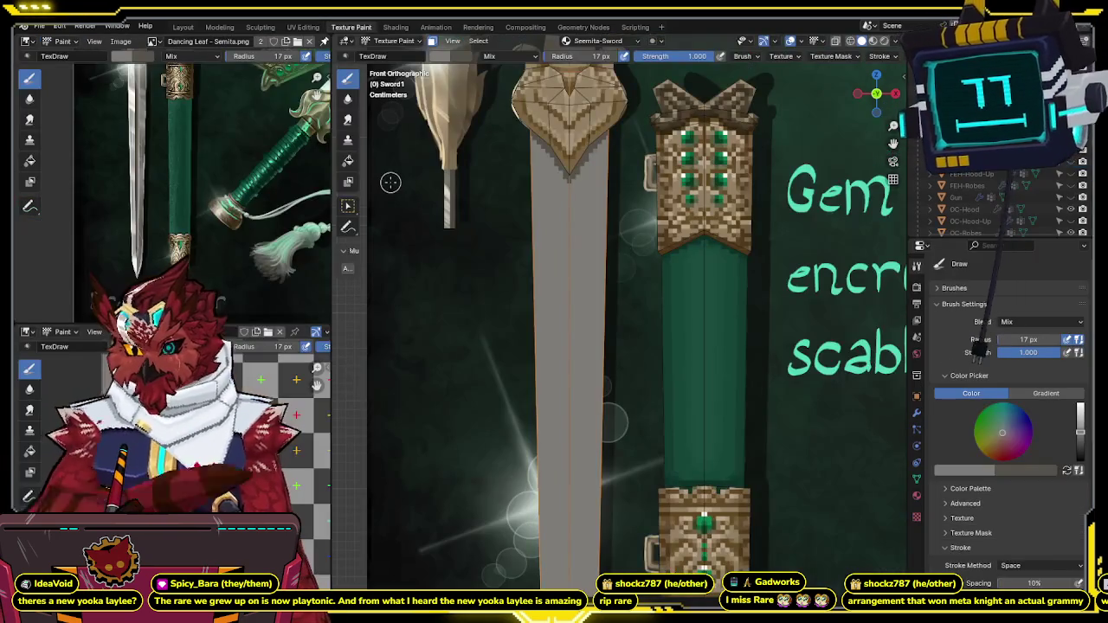
{"action": "middle_click_drag", "start_coordinate": [590, 278], "coordinate": [609, 338], "text": "shift"}
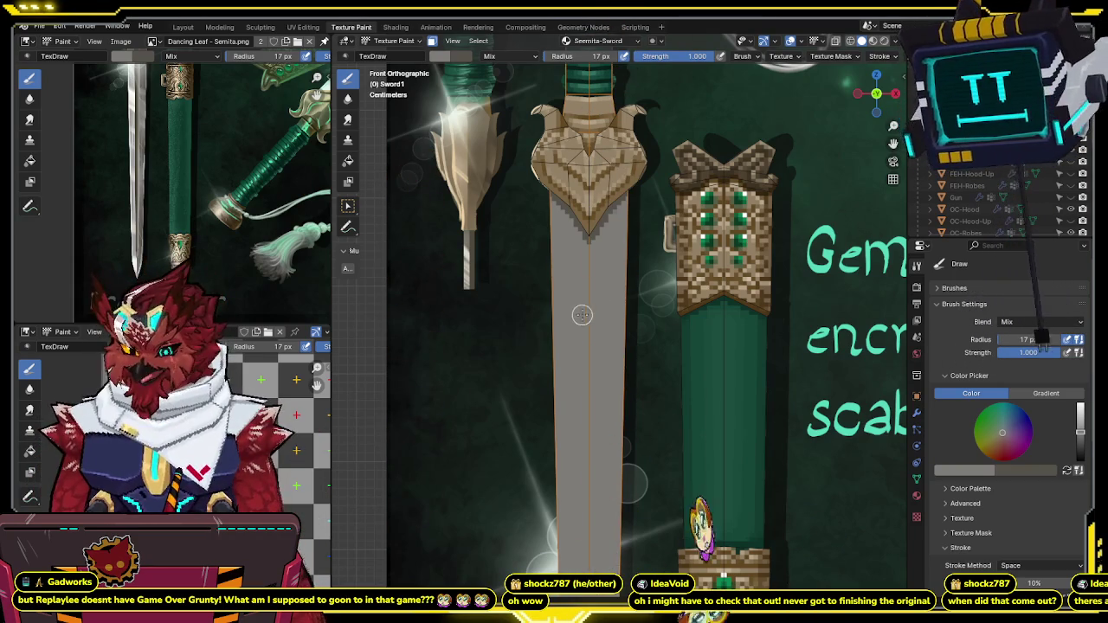
{"action": "scroll", "coordinate": [584, 291], "scroll_direction": "down", "scroll_amount": 2}
{"action": "scroll", "coordinate": [582, 289], "scroll_direction": "down", "scroll_amount": 1}
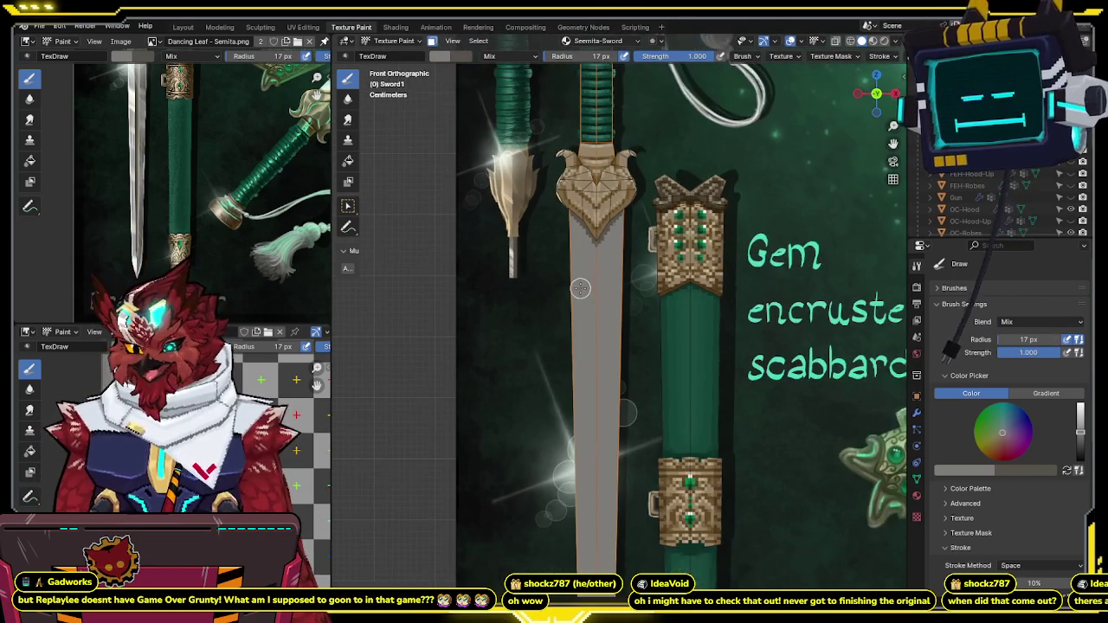
{"action": "scroll", "coordinate": [580, 300], "scroll_direction": "up", "scroll_amount": 1}
{"action": "scroll", "coordinate": [584, 277], "scroll_direction": "down", "scroll_amount": 1}
{"action": "scroll", "coordinate": [593, 225], "scroll_direction": "up", "scroll_amount": 1}
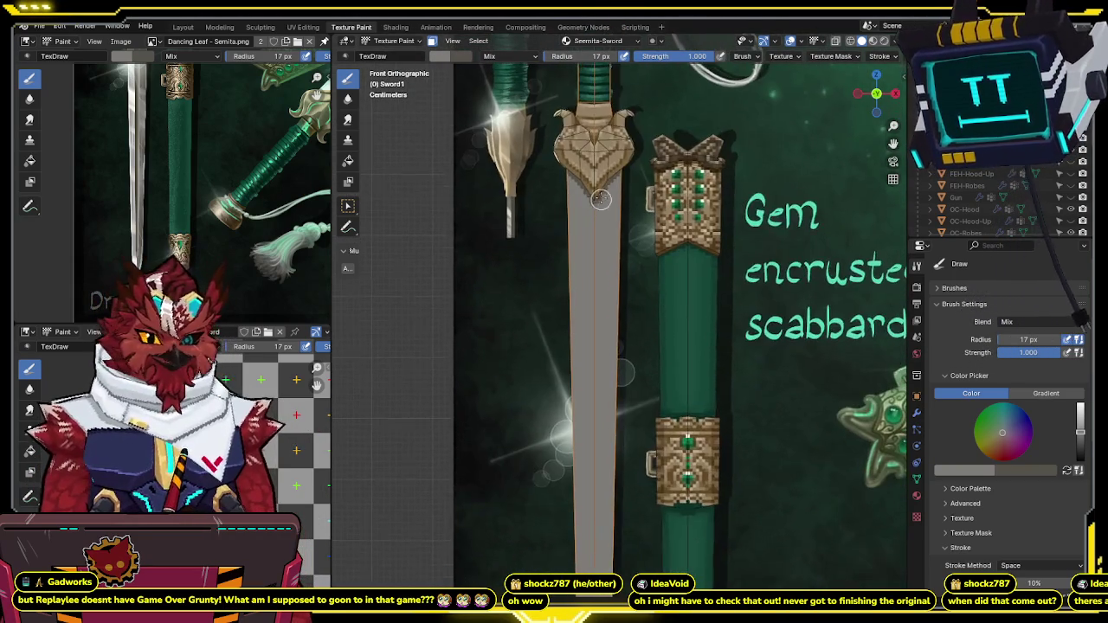
{"action": "scroll", "coordinate": [600, 174], "scroll_direction": "up", "scroll_amount": 2}
{"action": "middle_click_drag", "start_coordinate": [675, 237], "coordinate": [626, 361], "text": "shift"}
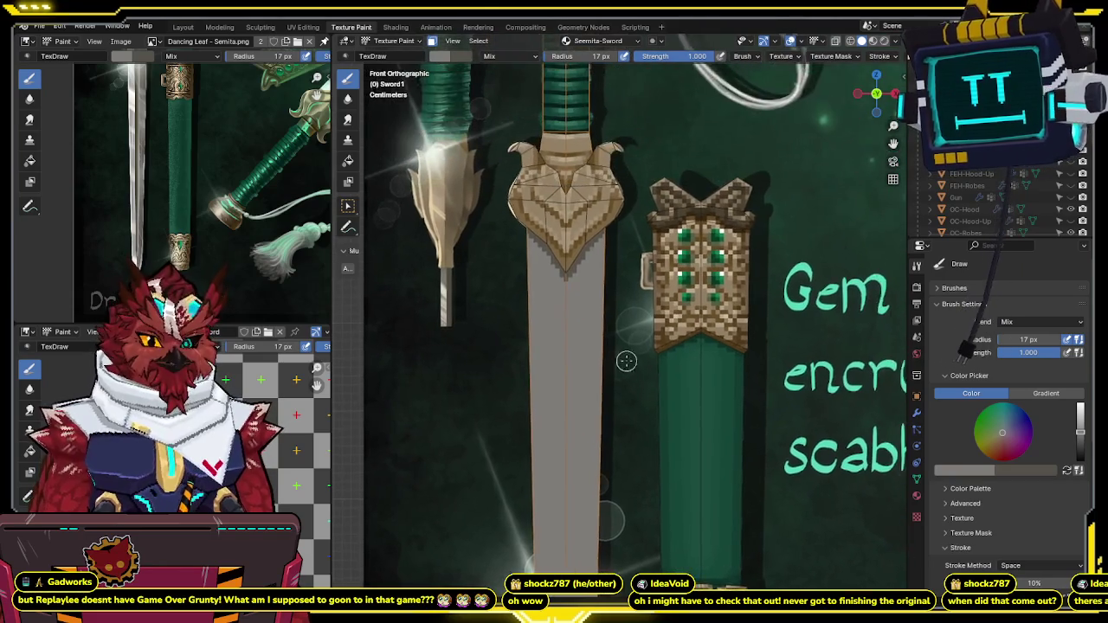
{"action": "scroll", "coordinate": [590, 274], "scroll_direction": "up", "scroll_amount": 3}
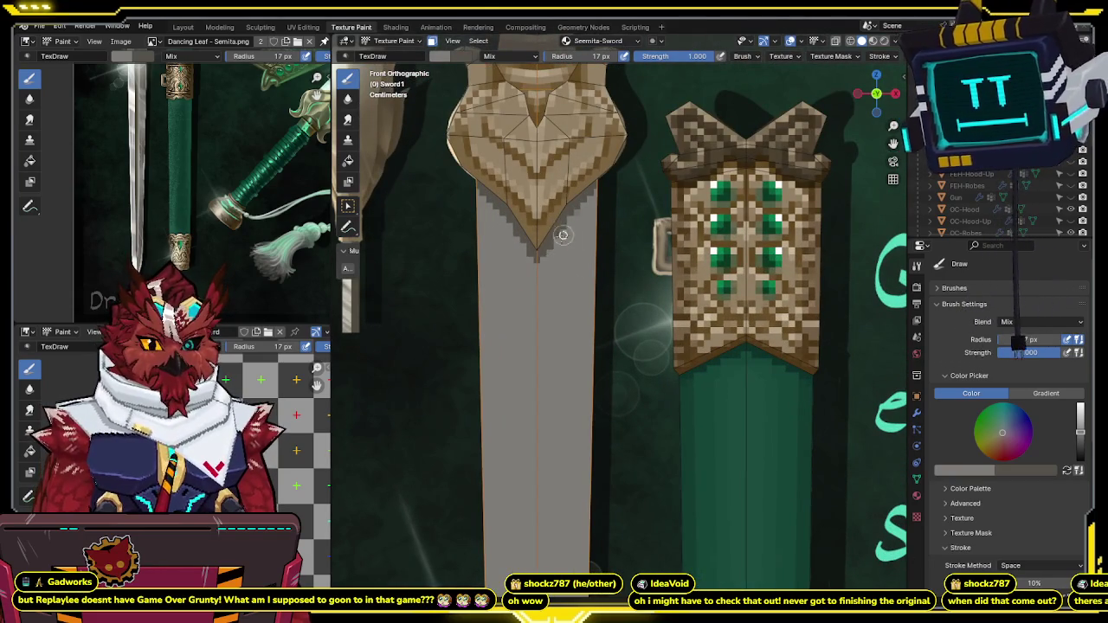
{"action": "key", "text": "s"}
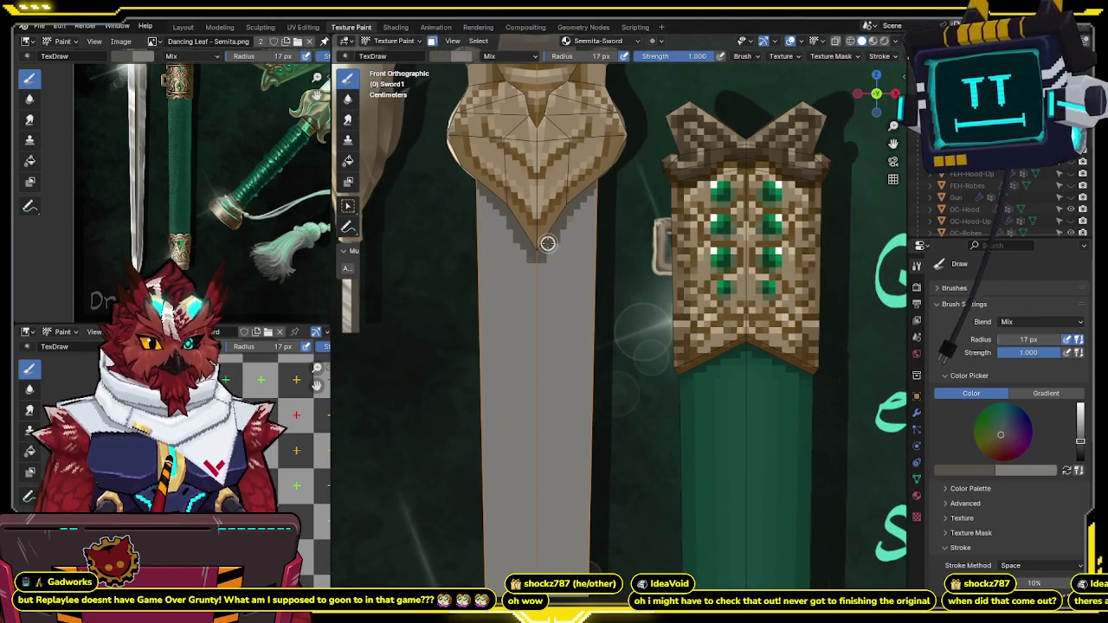
{"action": "key", "text": "s"}
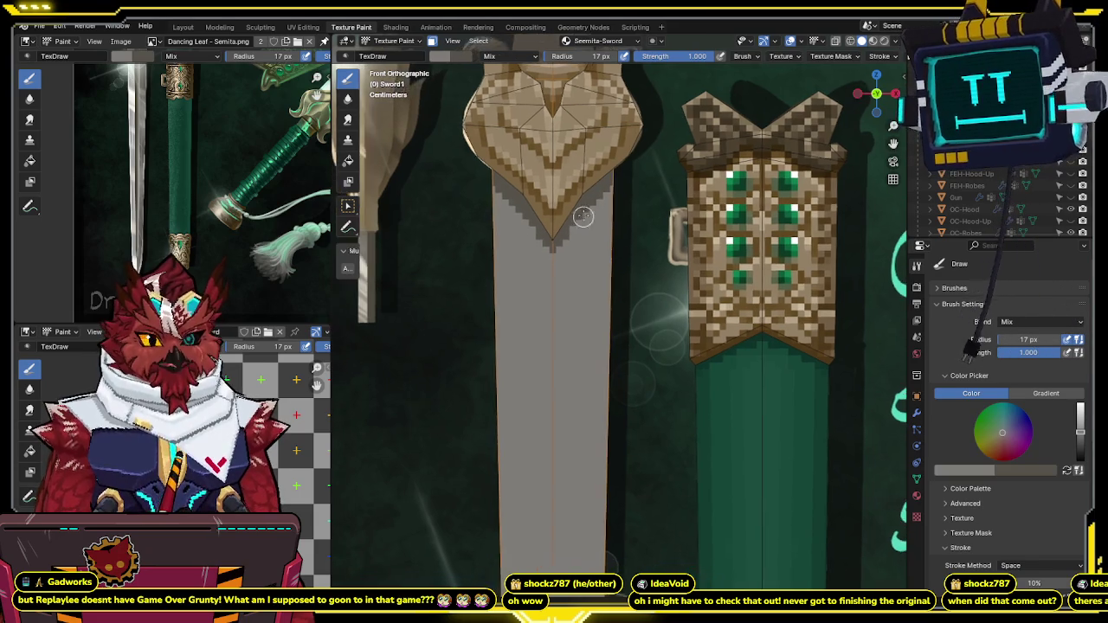
{"action": "middle_click_drag", "start_coordinate": [554, 268], "coordinate": [632, 180]}
{"action": "key", "text": "KP_1"}
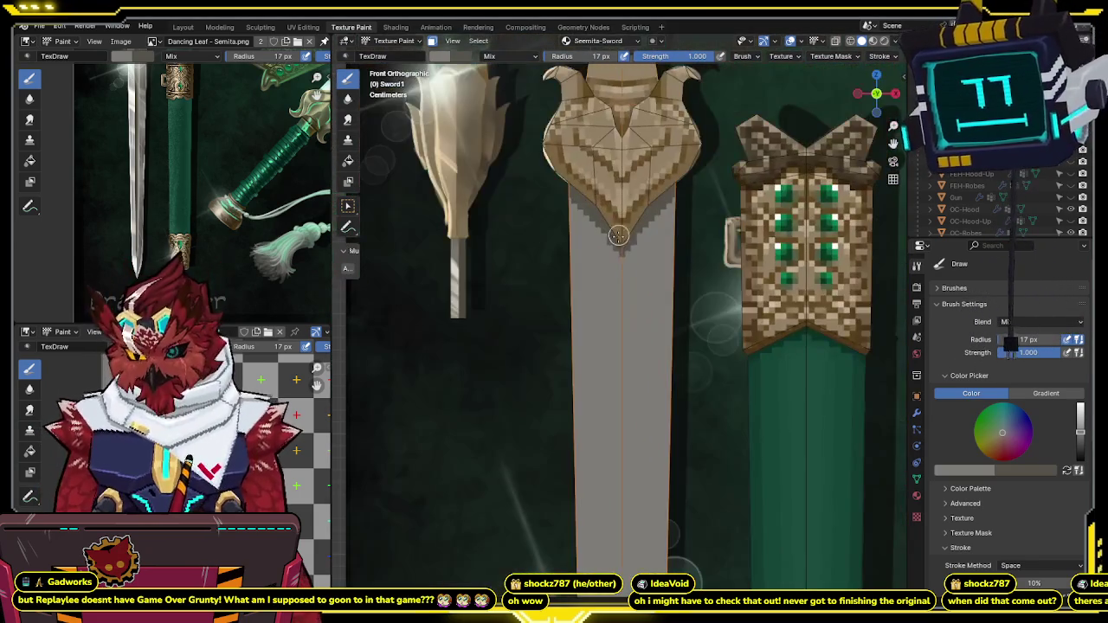
{"action": "scroll", "coordinate": [624, 187], "scroll_direction": "down", "scroll_amount": 3}
{"action": "scroll", "coordinate": [617, 194], "scroll_direction": "up", "scroll_amount": 5}
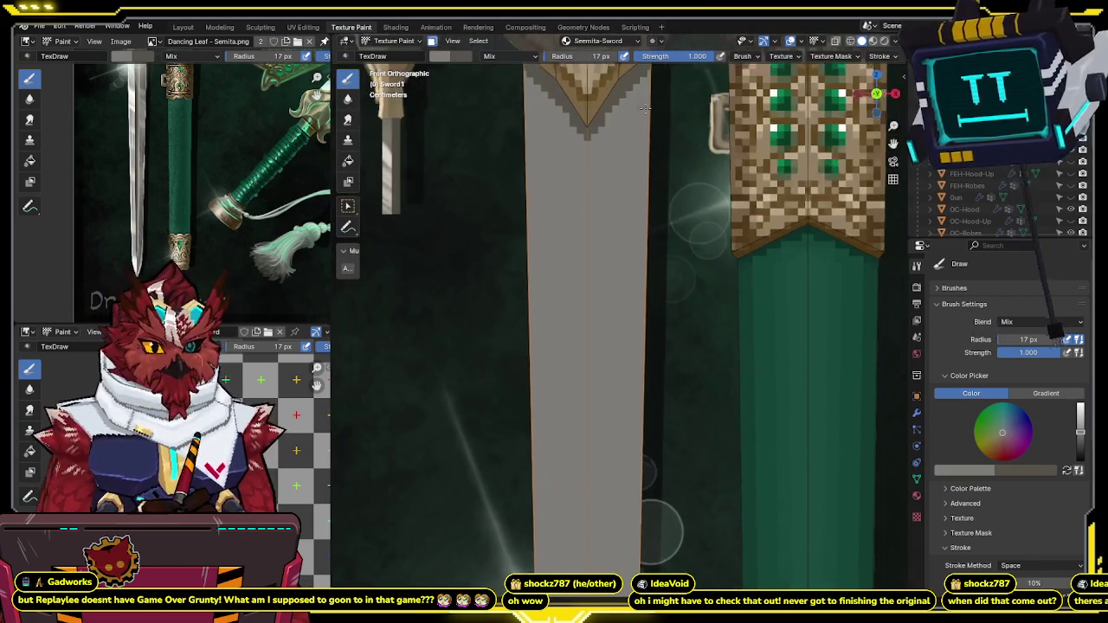
{"action": "middle_click_drag", "start_coordinate": [616, 194], "coordinate": [643, 265], "text": "shift"}
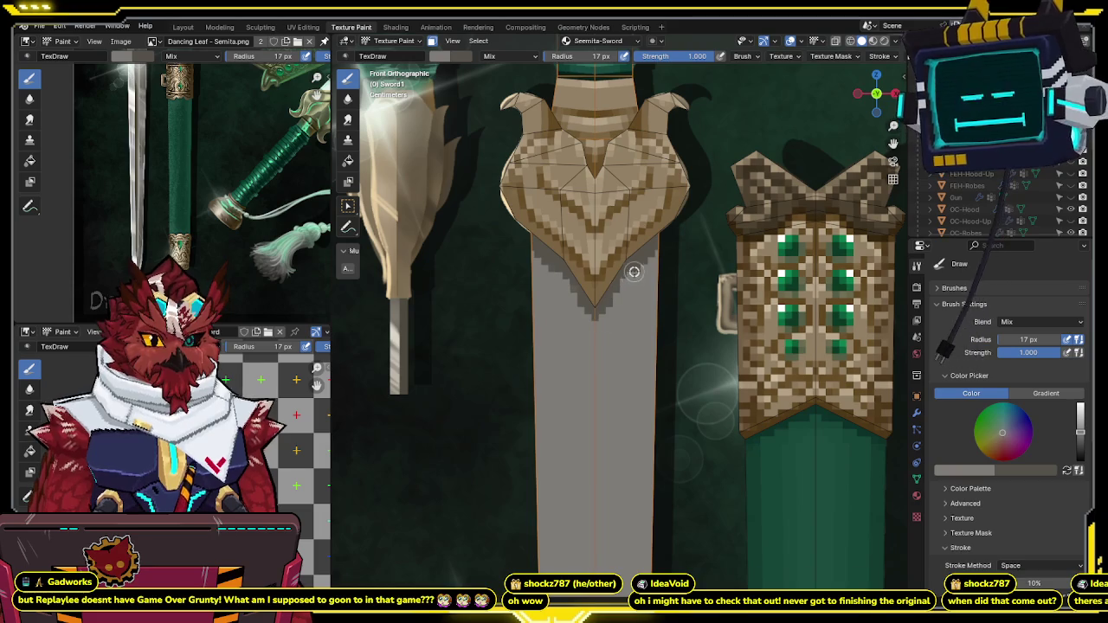
{"action": "scroll", "coordinate": [633, 272], "scroll_direction": "down", "scroll_amount": 2}
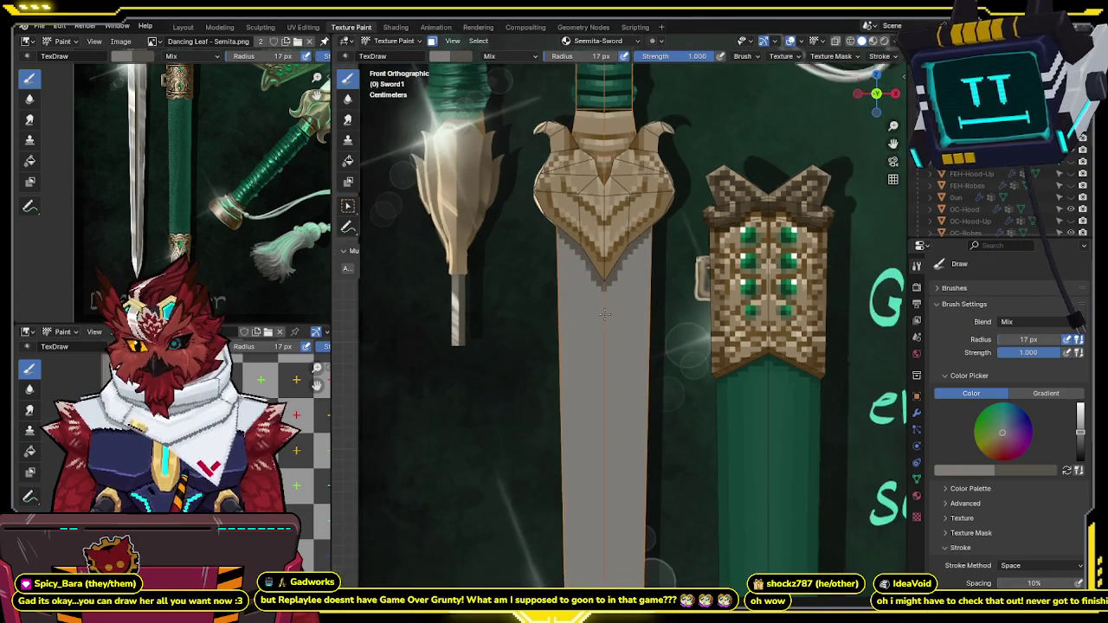
{"action": "scroll", "coordinate": [604, 313], "scroll_direction": "down", "scroll_amount": 2}
{"action": "scroll", "coordinate": [605, 313], "scroll_direction": "up", "scroll_amount": 1}
{"action": "scroll", "coordinate": [604, 314], "scroll_direction": "up", "scroll_amount": 2}
{"action": "middle_click_drag", "start_coordinate": [197, 197], "coordinate": [200, 299]}
{"action": "middle_click_drag", "start_coordinate": [577, 225], "coordinate": [565, 122], "text": "shift"}
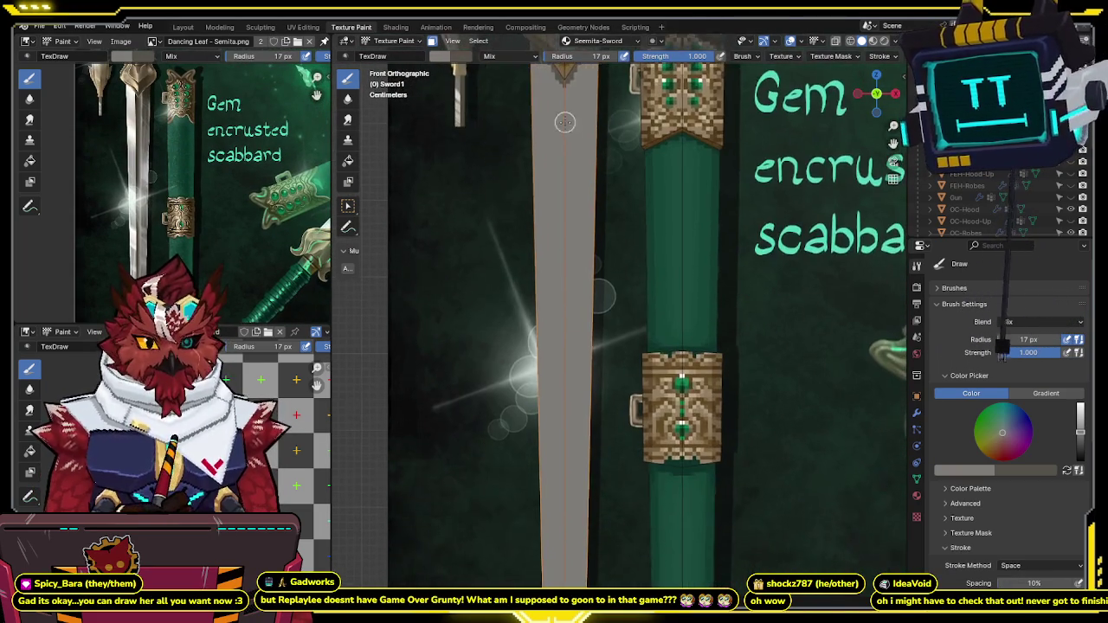
{"action": "scroll", "coordinate": [564, 122], "scroll_direction": "down", "scroll_amount": 4}
{"action": "scroll", "coordinate": [558, 160], "scroll_direction": "up", "scroll_amount": 2}
{"action": "scroll", "coordinate": [557, 172], "scroll_direction": "up", "scroll_amount": 1}
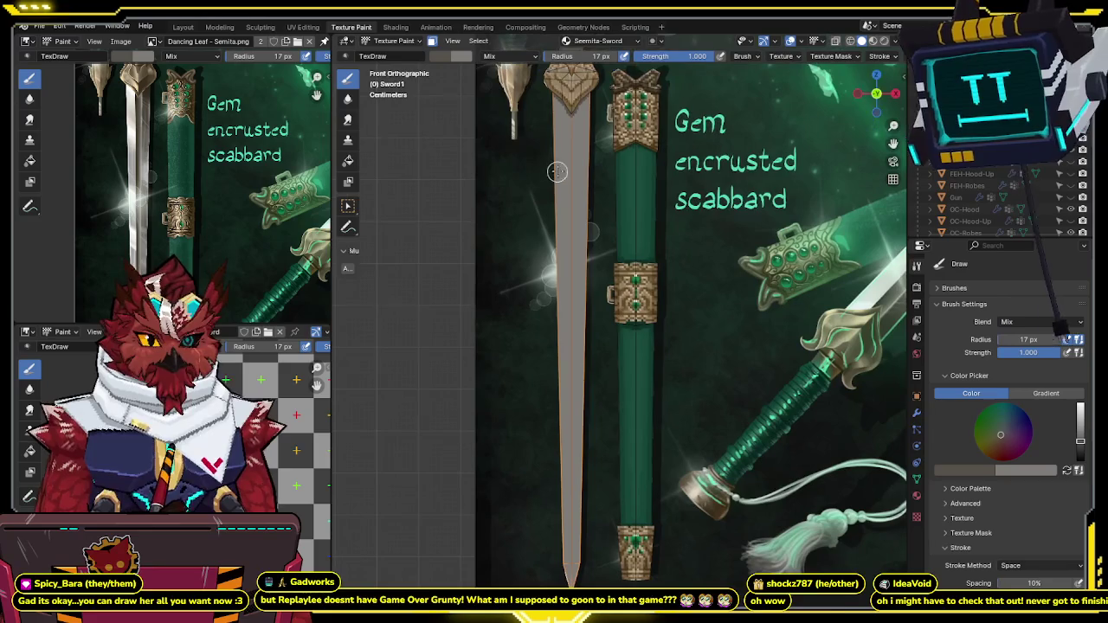
Step: Collapse the colour picker and set the brush radius to 10 px, undoing a trial stroke
{"action": "left_click", "coordinate": [948, 376]}
{"action": "left_click", "coordinate": [1039, 467]}
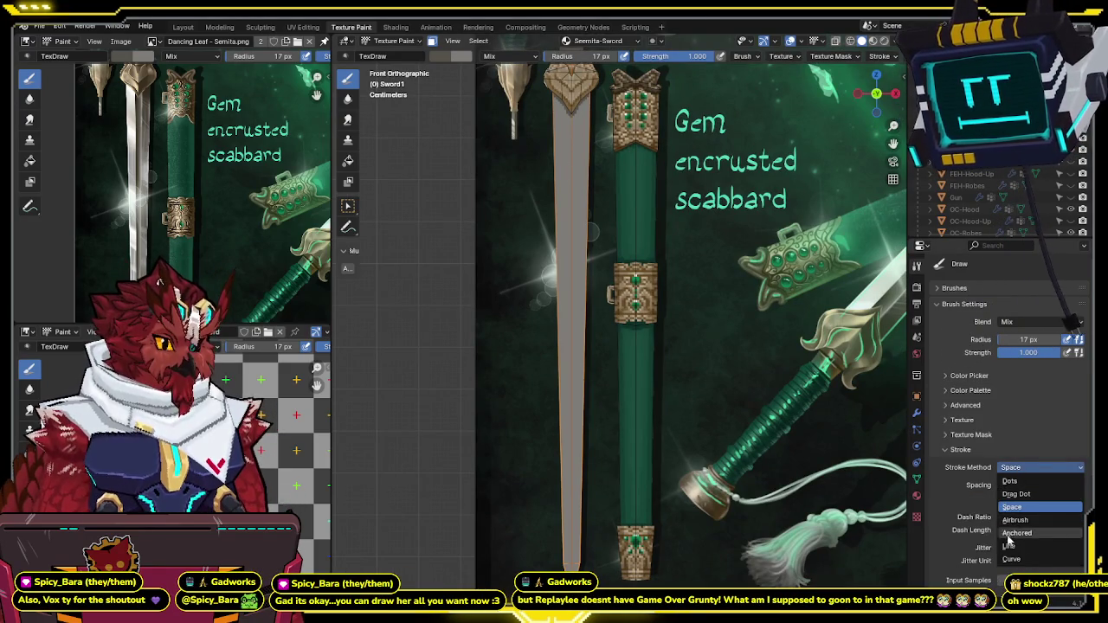
{"action": "left_click", "coordinate": [572, 109]}
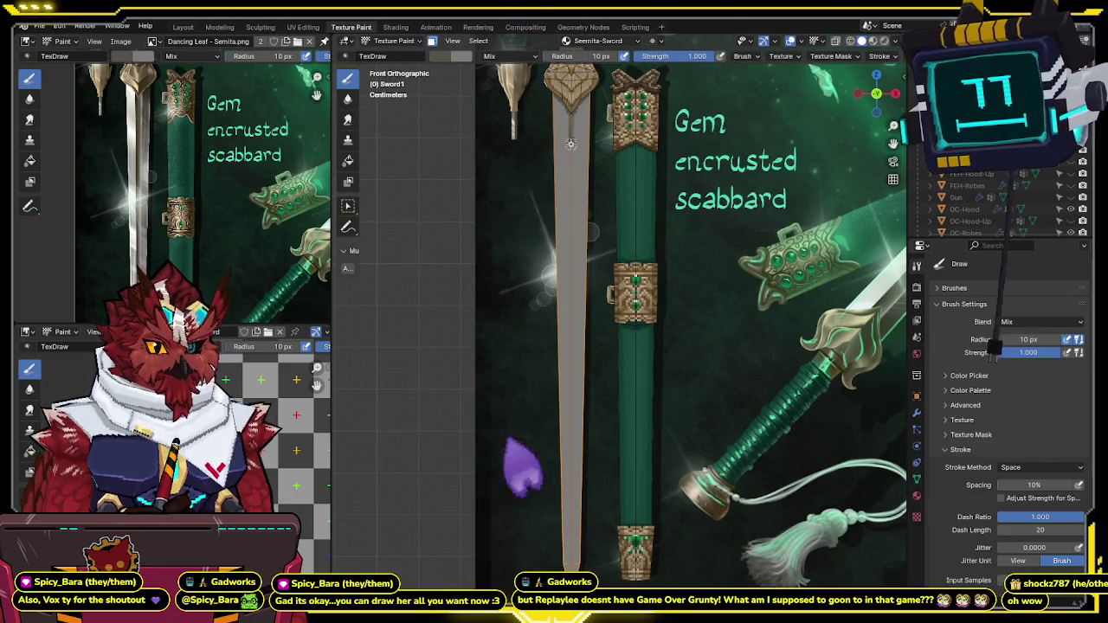
{"action": "left_click_drag", "start_coordinate": [571, 104], "coordinate": [559, 463]}
{"action": "key", "text": "ctrl+z"}
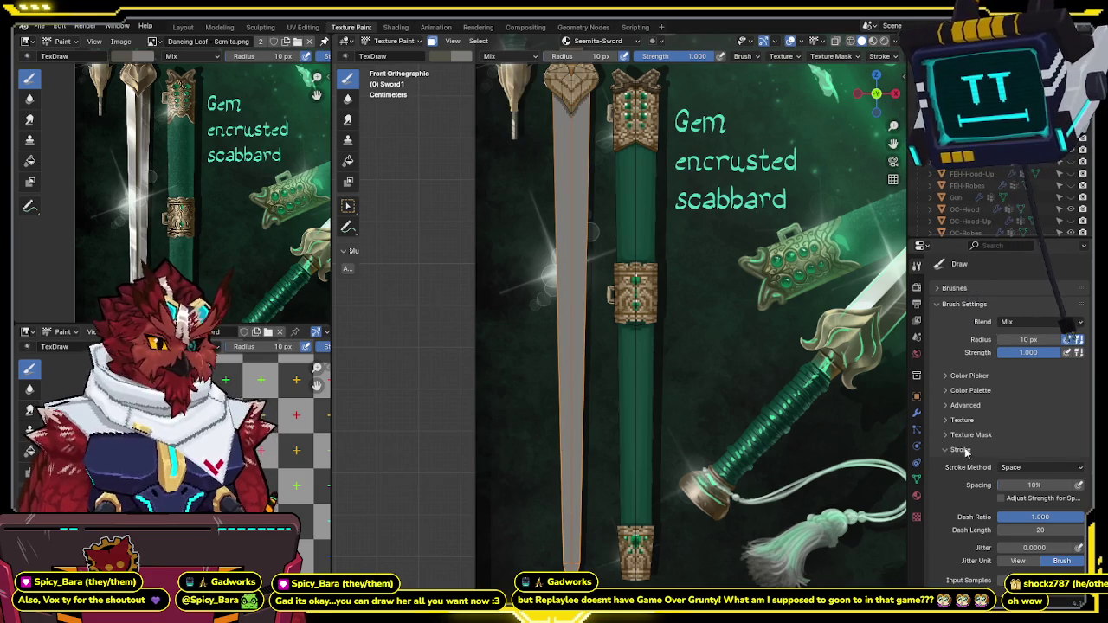
Step: Switch the Stroke Method from Space to Line and draw straight lines down the blade
{"action": "left_click", "coordinate": [1035, 467]}
{"action": "left_click", "coordinate": [1030, 545]}
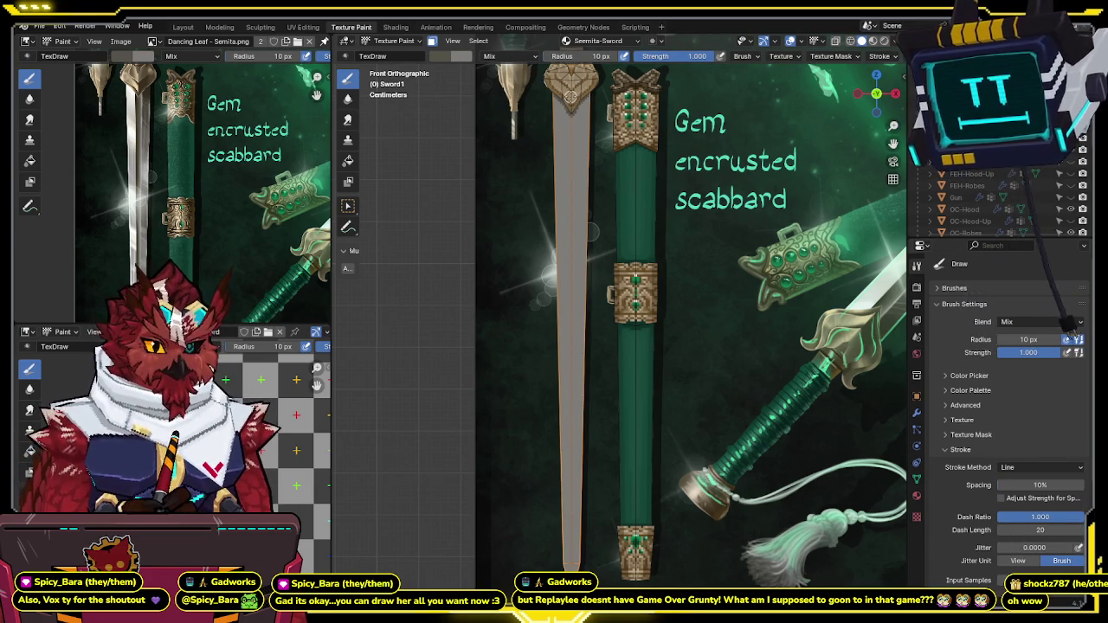
{"action": "left_click_drag", "start_coordinate": [558, 424], "coordinate": [570, 556]}
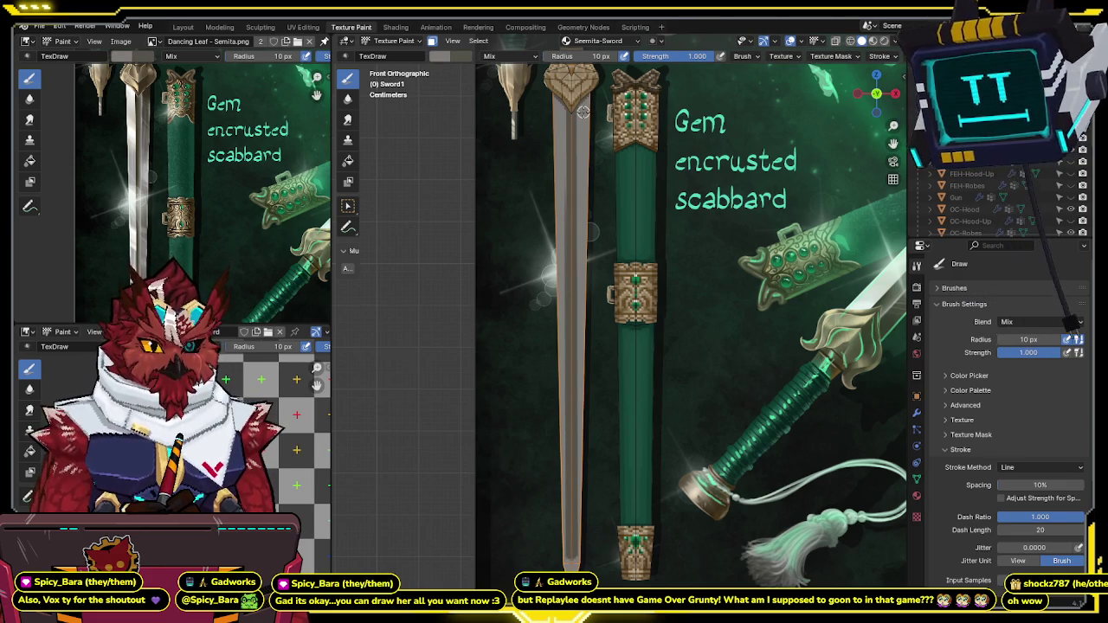
{"action": "left_click_drag", "start_coordinate": [584, 386], "coordinate": [576, 565]}
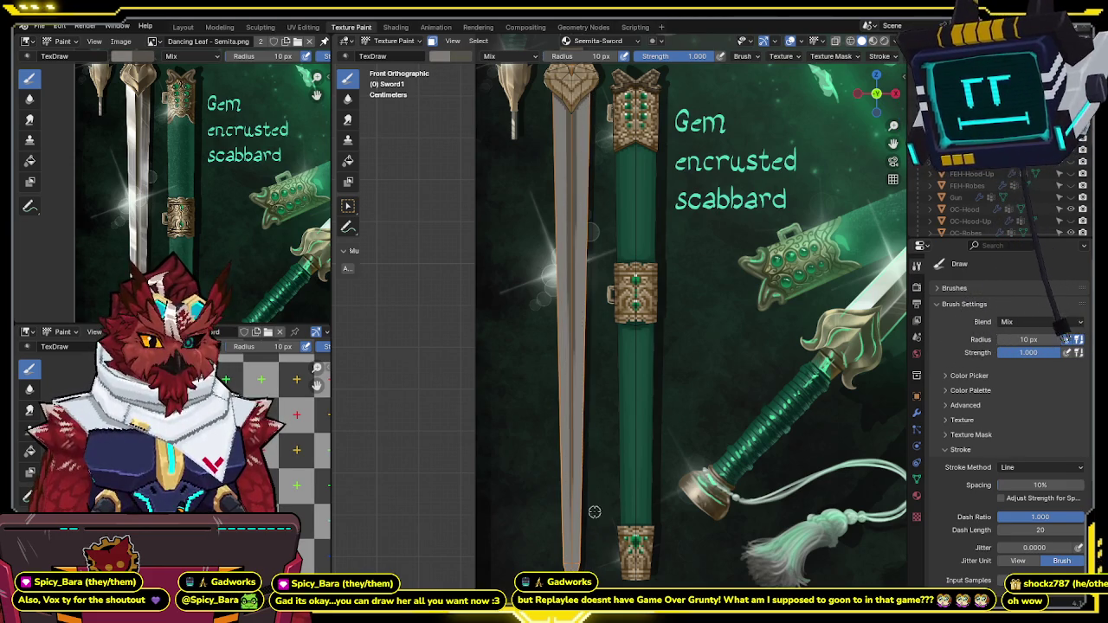
Step: Reposition the reference view and paint the light highlight line along the blade edge
{"action": "key", "text": "shift+alt+z"}
{"action": "middle_click_drag", "start_coordinate": [251, 52], "coordinate": [222, 132]}
{"action": "scroll", "coordinate": [594, 372], "scroll_direction": "up", "scroll_amount": 1}
{"action": "key", "text": "shift+alt+z"}
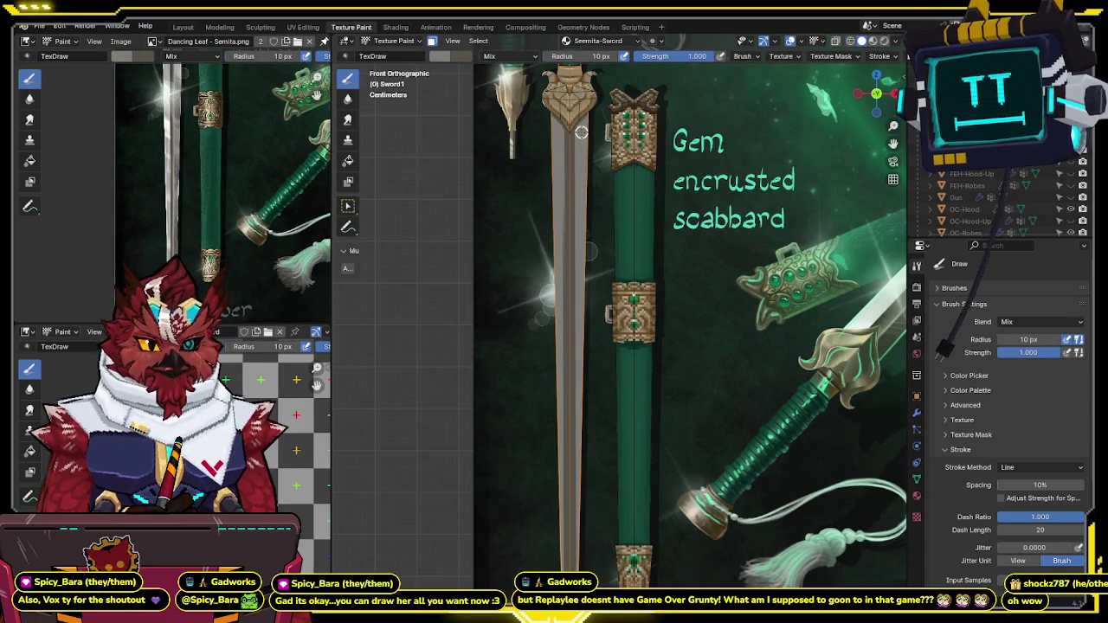
{"action": "left_click_drag", "start_coordinate": [579, 277], "coordinate": [578, 589]}
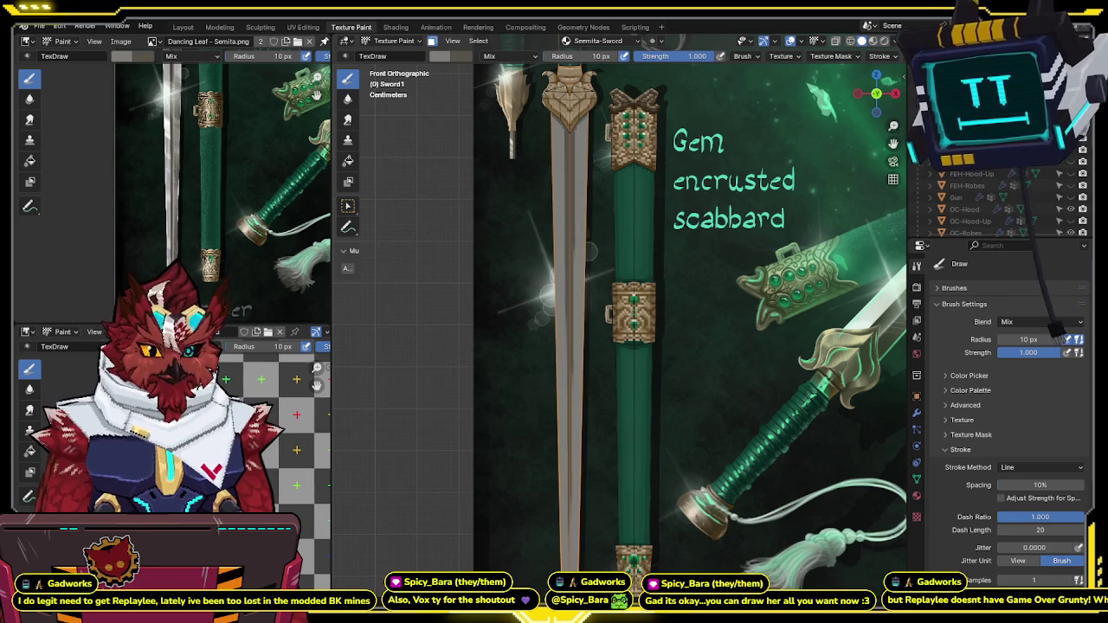
Step: Check the painted highlight with overlays hidden, then switch the sword into Edit Mode
{"action": "key", "text": "shift+alt+z"}
{"action": "scroll", "coordinate": [603, 371], "scroll_direction": "up", "scroll_amount": 2}
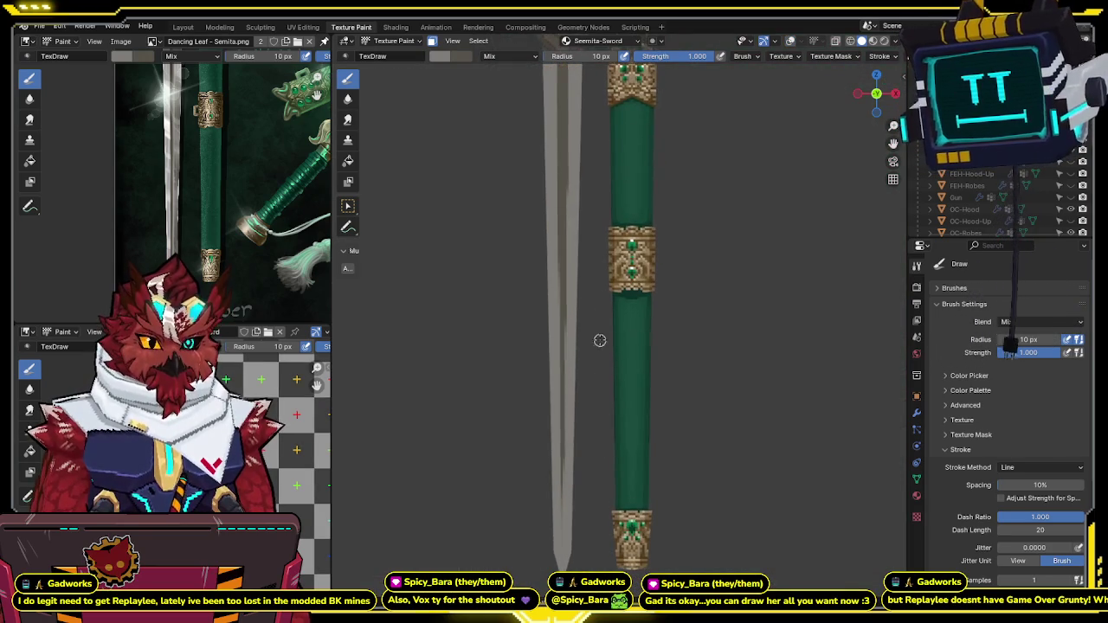
{"action": "key", "text": "shift+alt+z"}
{"action": "scroll", "coordinate": [563, 264], "scroll_direction": "up", "scroll_amount": 2}
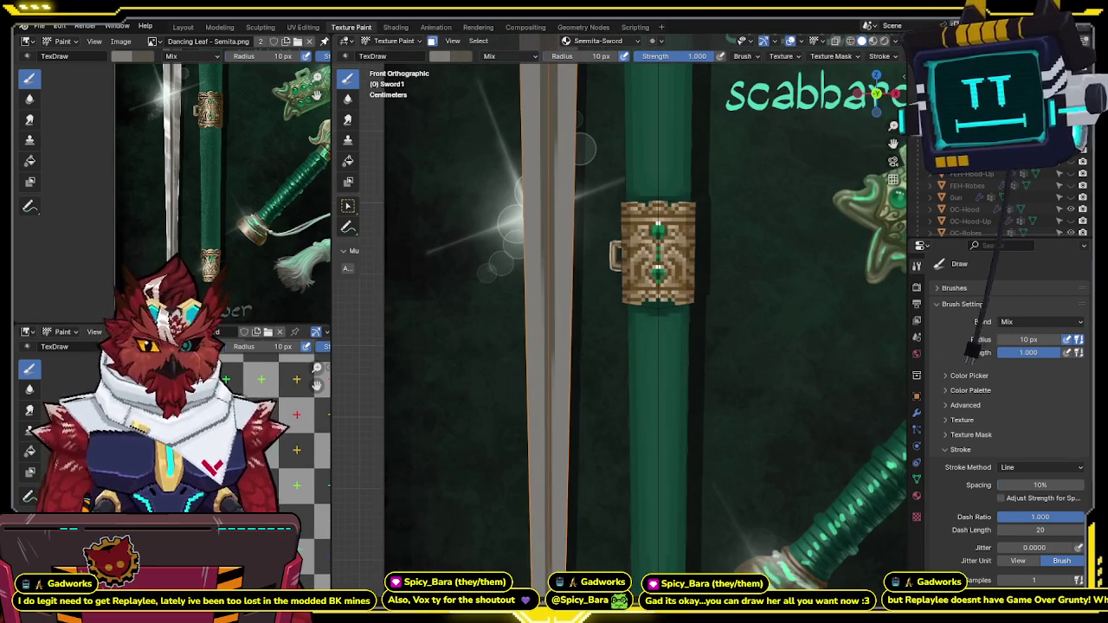
{"action": "scroll", "coordinate": [259, 398], "scroll_direction": "up", "scroll_amount": 3}
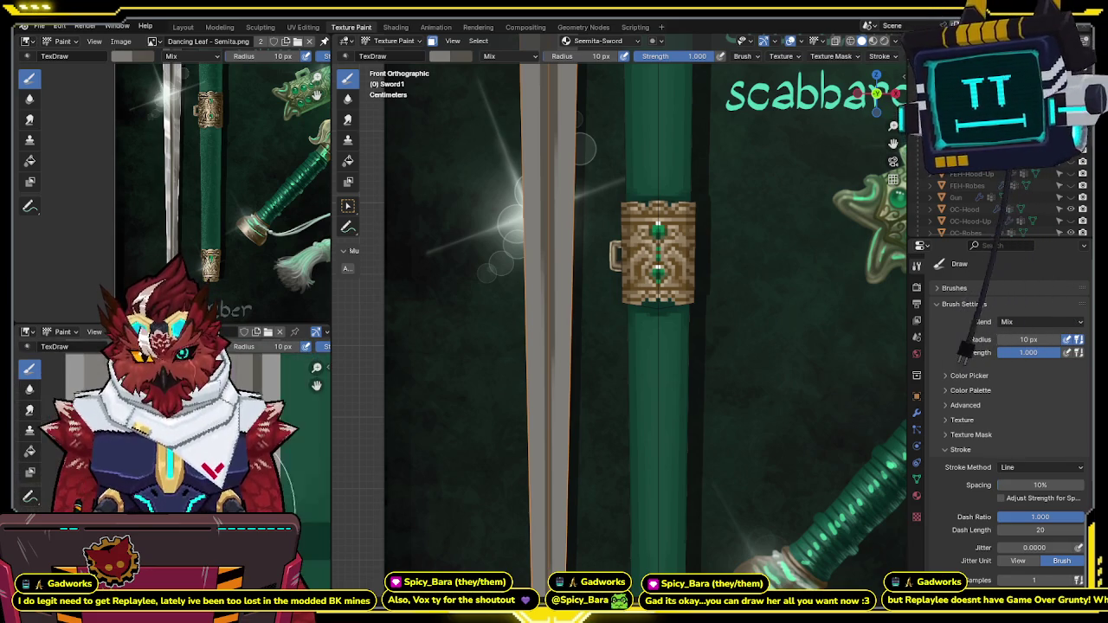
{"action": "scroll", "coordinate": [242, 377], "scroll_direction": "down", "scroll_amount": 2}
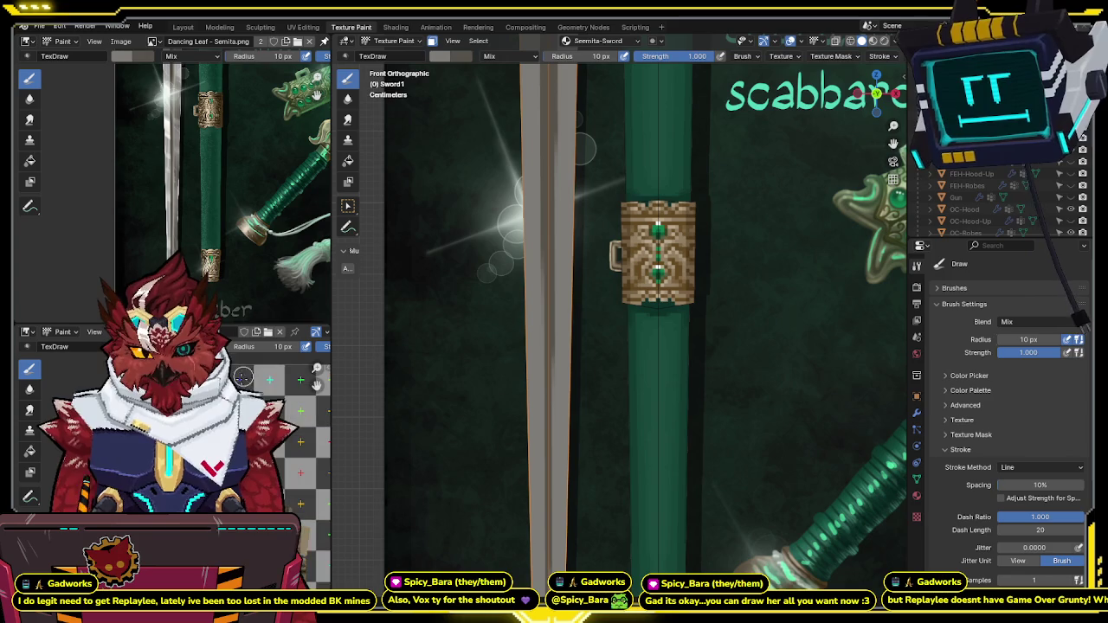
{"action": "middle_click_drag", "start_coordinate": [242, 377], "coordinate": [234, 371]}
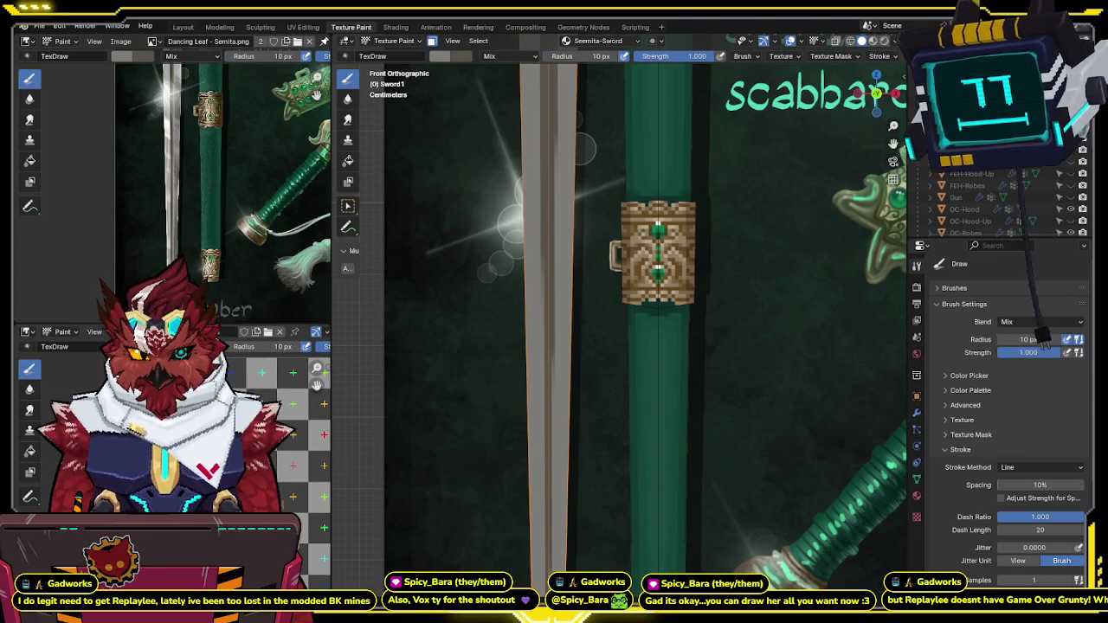
{"action": "scroll", "coordinate": [260, 433], "scroll_direction": "up", "scroll_amount": 4}
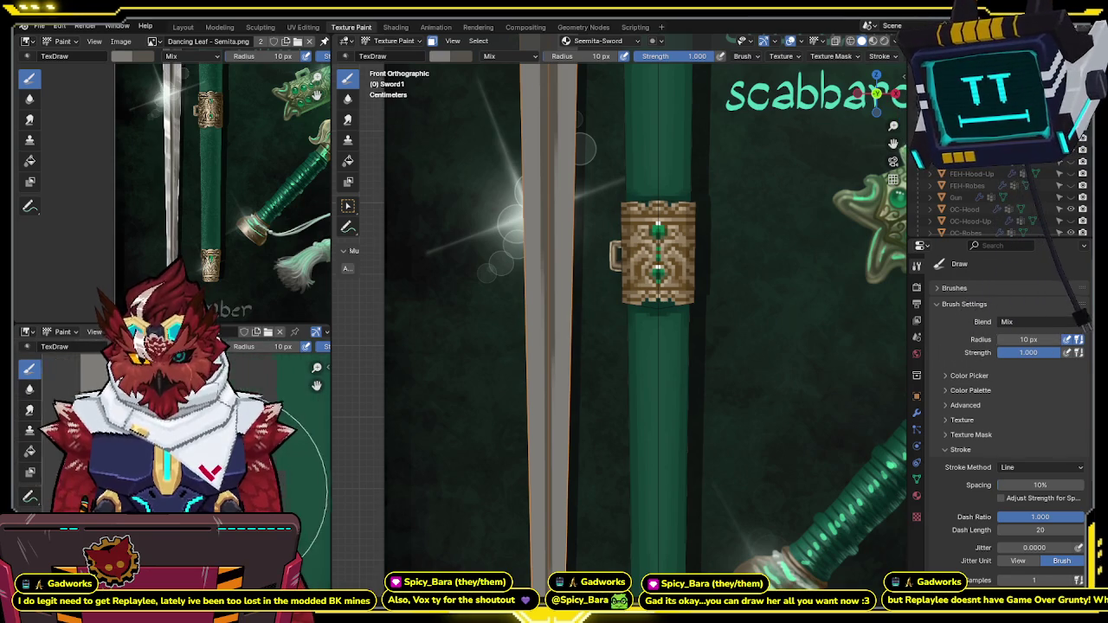
{"action": "scroll", "coordinate": [598, 309], "scroll_direction": "down", "scroll_amount": 6}
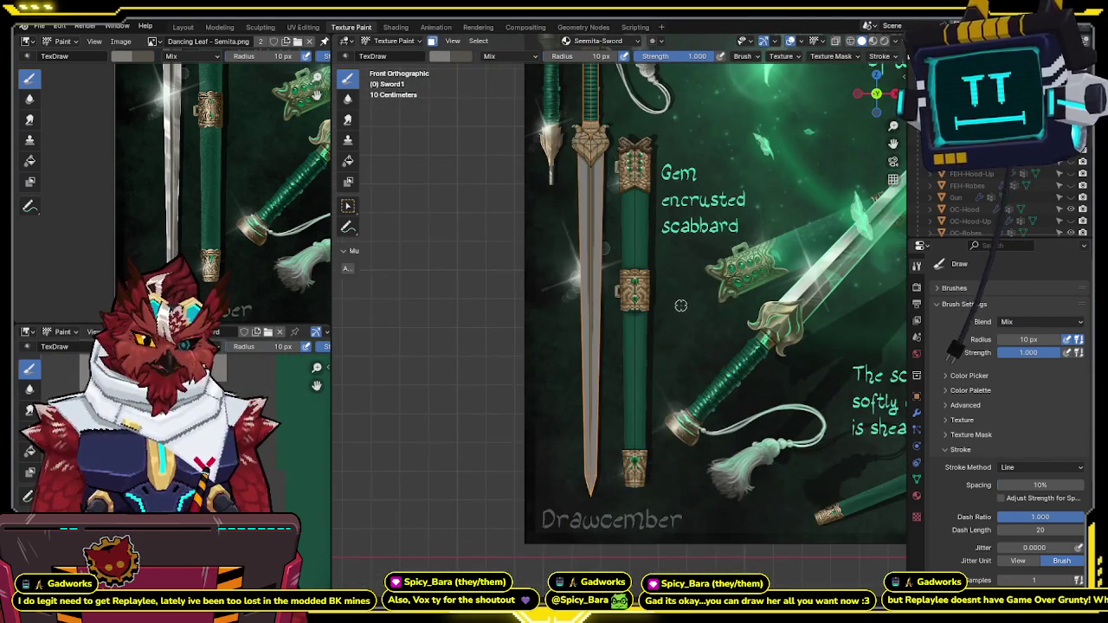
{"action": "key", "text": "ctrl+Tab"}
{"action": "left_click", "coordinate": [614, 280]}
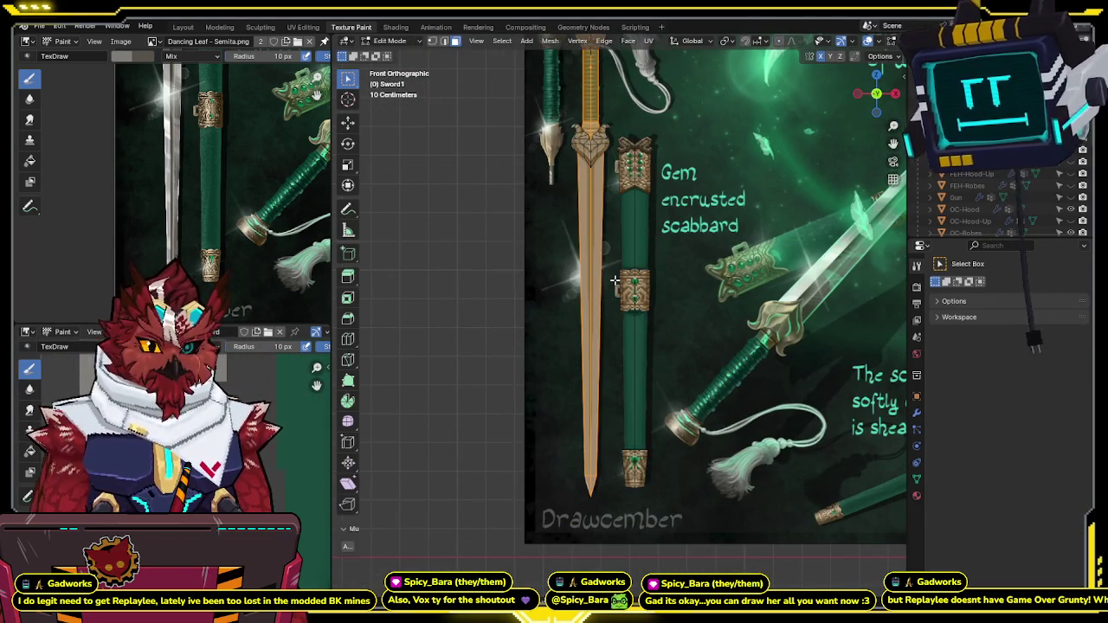
Step: Box-select the whole sword mesh and apply UV > Project from View
{"action": "key", "text": "alt+a"}
{"action": "left_click_drag", "start_coordinate": [649, 232], "coordinate": [440, 550]}
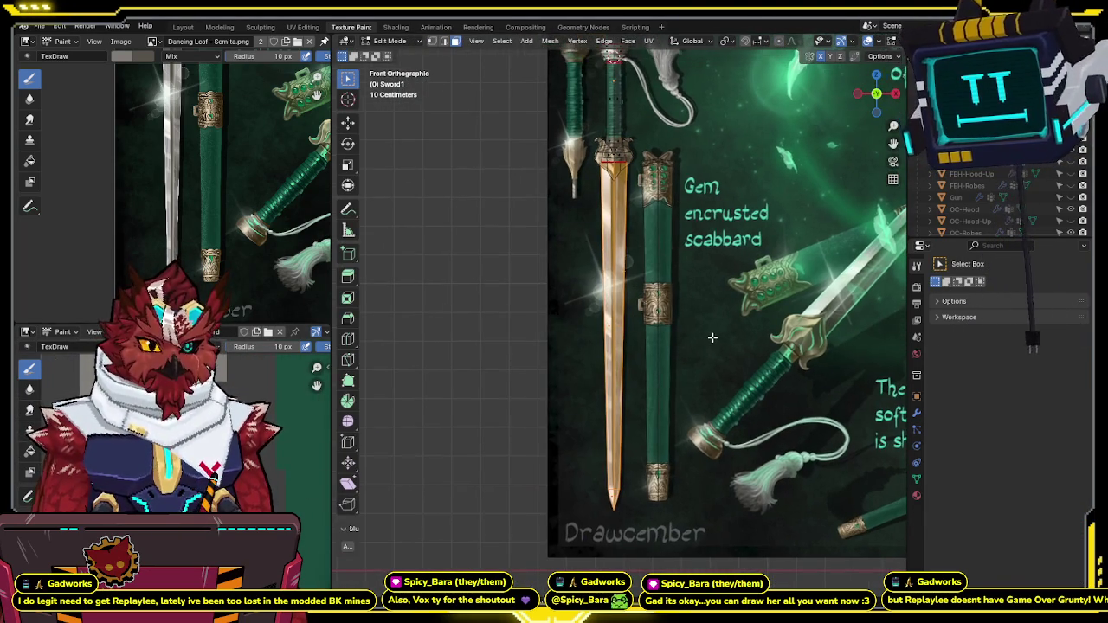
{"action": "key", "text": "u"}
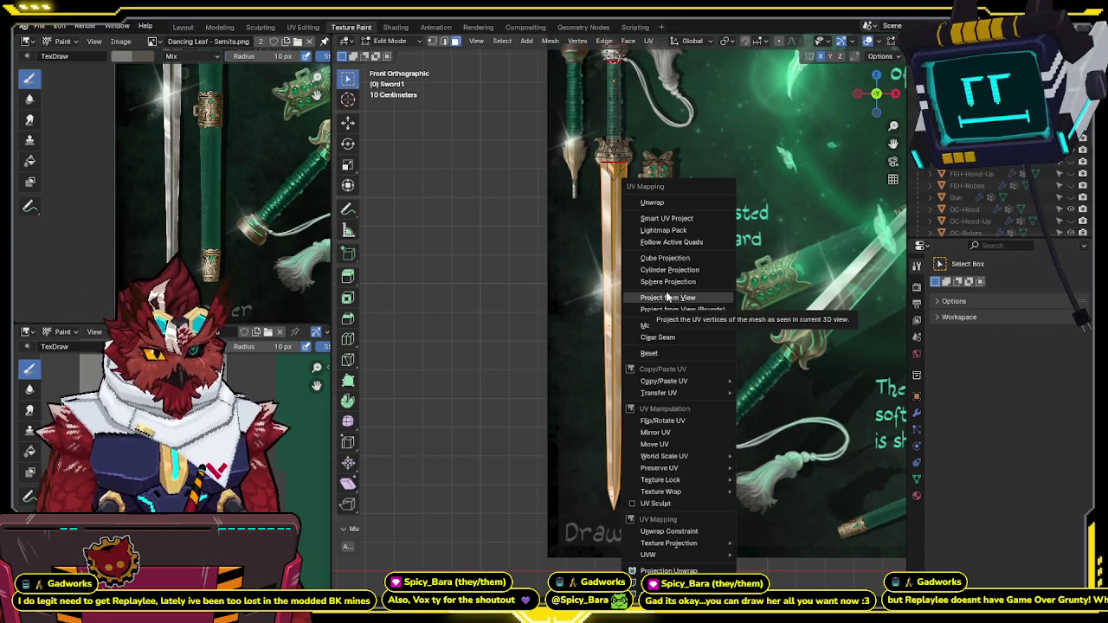
{"action": "left_click", "coordinate": [665, 294]}
Step: Switch to the UV Editing workspace, zoom on the UVs, and bring up the unwrap options
{"action": "left_click", "coordinate": [314, 27]}
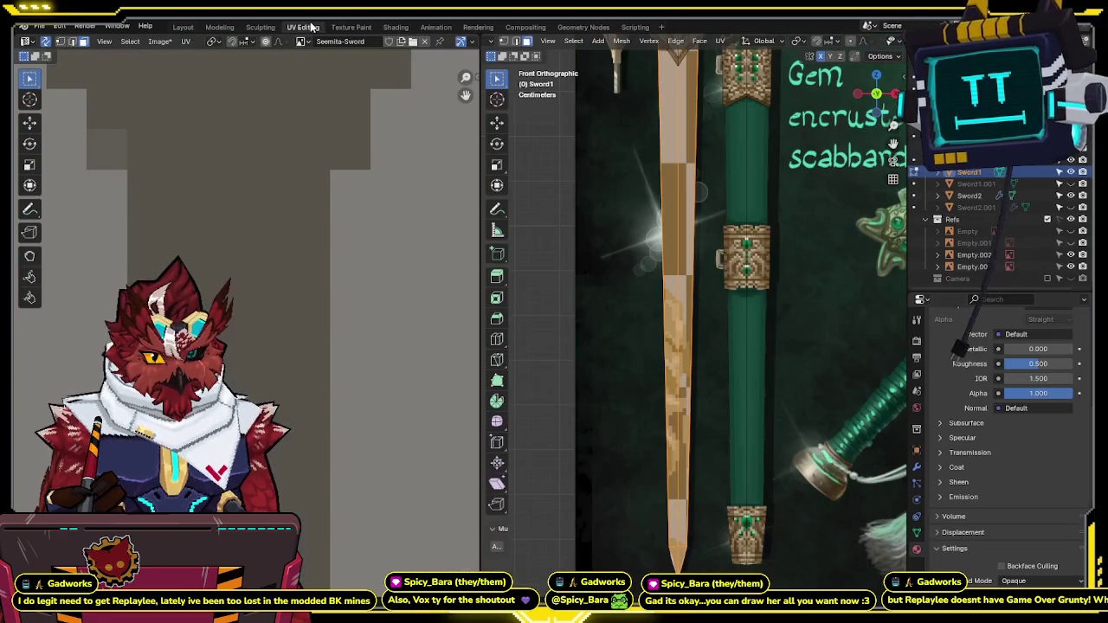
{"action": "scroll", "coordinate": [303, 286], "scroll_direction": "down", "scroll_amount": 3}
{"action": "scroll", "coordinate": [307, 273], "scroll_direction": "down", "scroll_amount": 2}
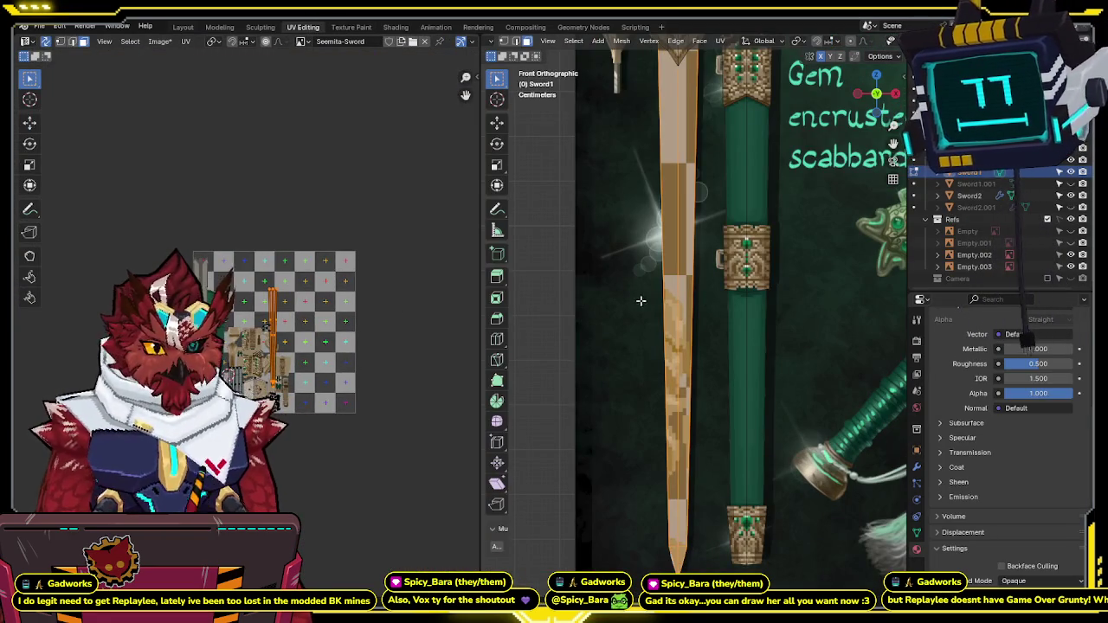
{"action": "scroll", "coordinate": [312, 307], "scroll_direction": "up", "scroll_amount": 2}
{"action": "scroll", "coordinate": [328, 321], "scroll_direction": "up", "scroll_amount": 1}
{"action": "right_click", "coordinate": [327, 321]}
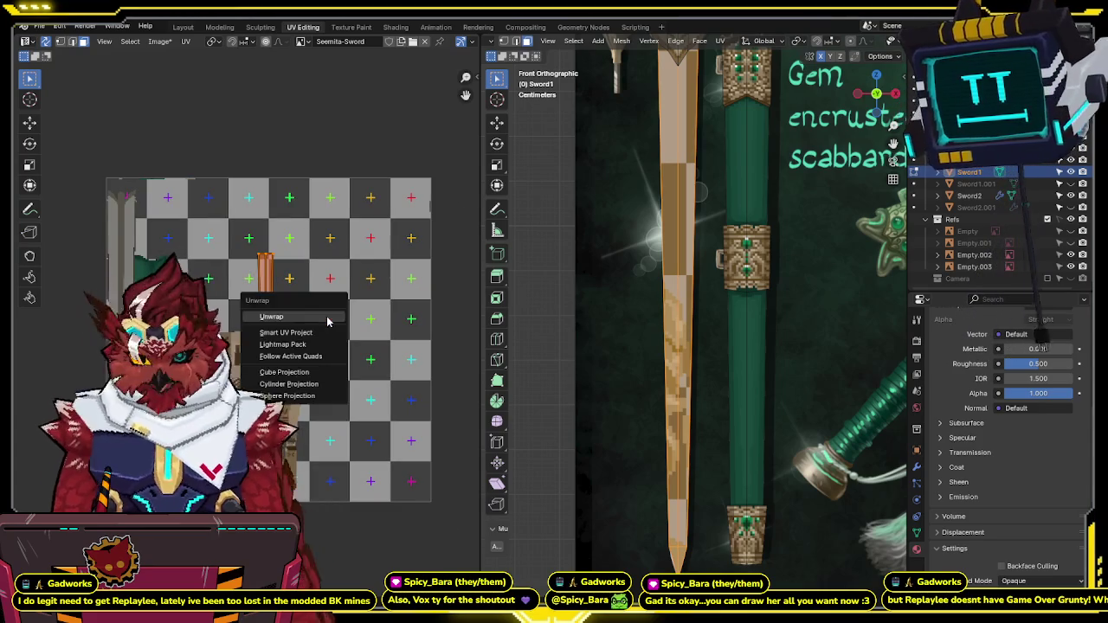
Step: Rescale the UV islands to the set texel density from the N sidebar and reposition the blade island
{"action": "key", "text": "n"}
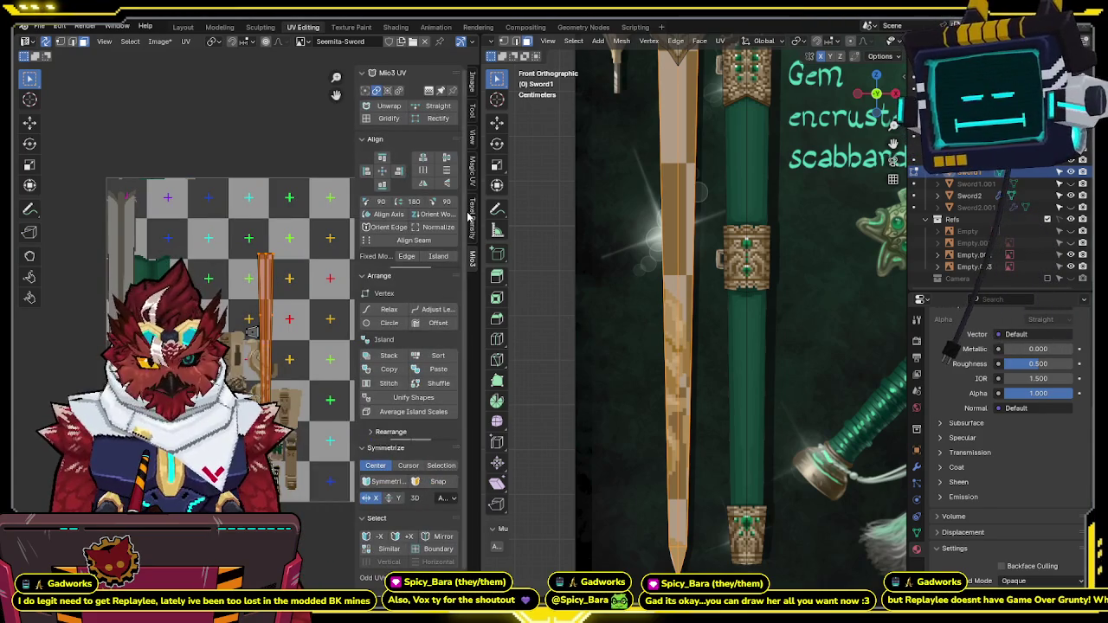
{"action": "left_click", "coordinate": [472, 208]}
{"action": "left_click", "coordinate": [389, 284]}
{"action": "key", "text": "n"}
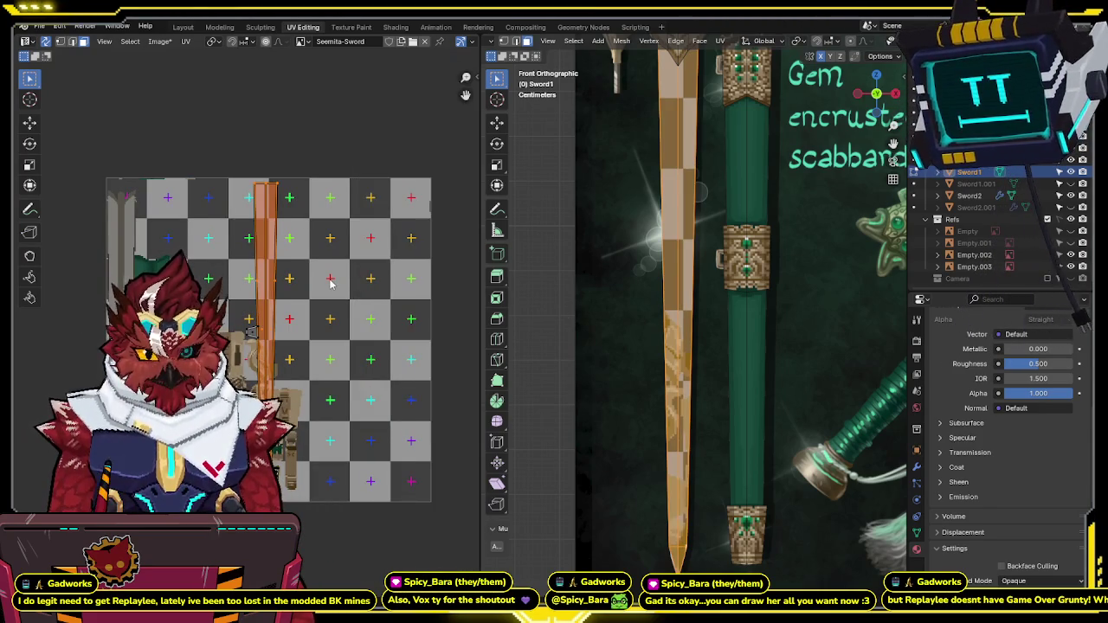
{"action": "key", "text": "g"}
{"action": "left_click", "coordinate": [269, 330]}
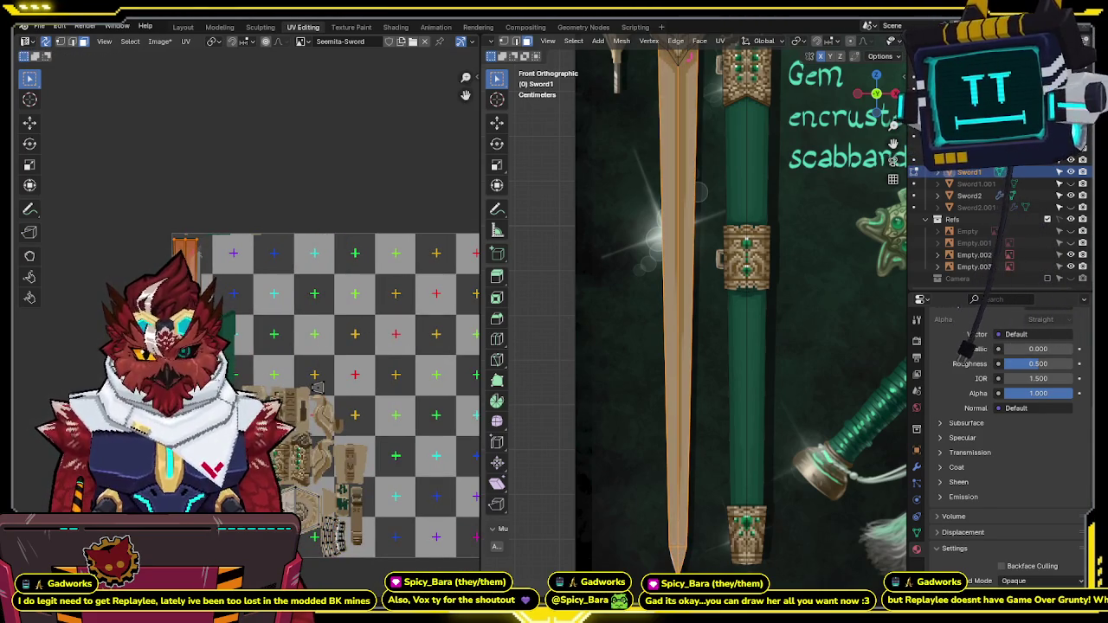
Step: Bring the blade UV island into view and nudge it sideways along X
{"action": "scroll", "coordinate": [251, 319], "scroll_direction": "up", "scroll_amount": 2}
{"action": "scroll", "coordinate": [248, 317], "scroll_direction": "up", "scroll_amount": 3}
{"action": "mouse_move", "coordinate": [247, 317]}
{"action": "middle_mouse_down"}
{"action": "mouse_move", "coordinate": [288, 335]}
{"action": "mouse_move", "coordinate": [306, 133]}
{"action": "middle_mouse_up"}
{"action": "key", "text": "g"}
{"action": "key", "text": "x"}
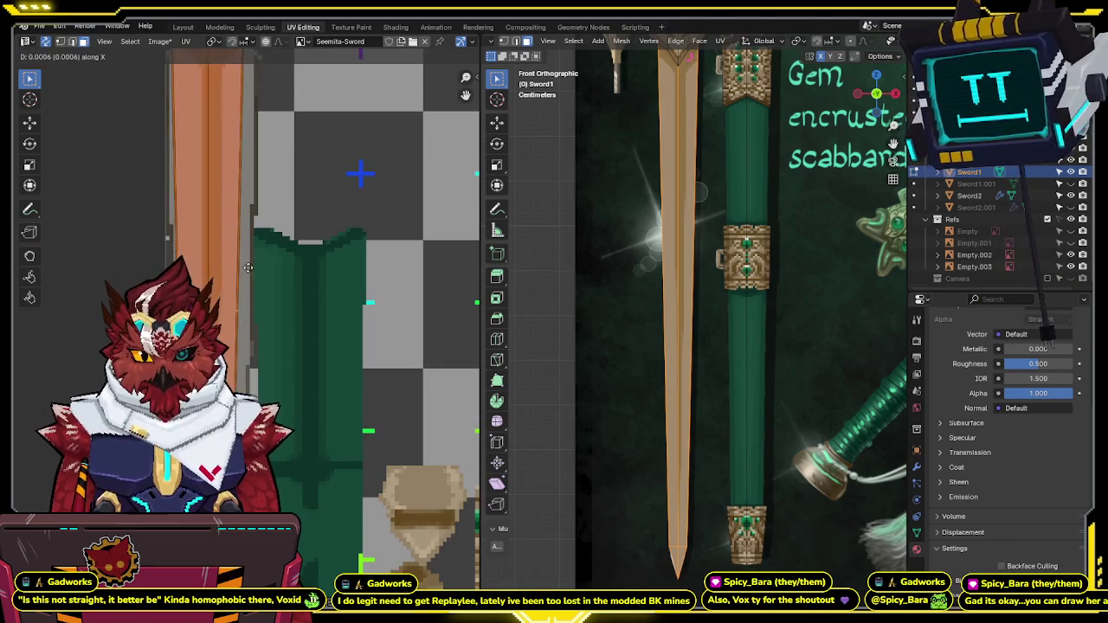
{"action": "left_click", "coordinate": [247, 267]}
Step: Zoom in on the island edge and shift the blade island horizontally once more
{"action": "scroll", "coordinate": [277, 303], "scroll_direction": "up", "scroll_amount": 2}
{"action": "scroll", "coordinate": [286, 315], "scroll_direction": "up", "scroll_amount": 2}
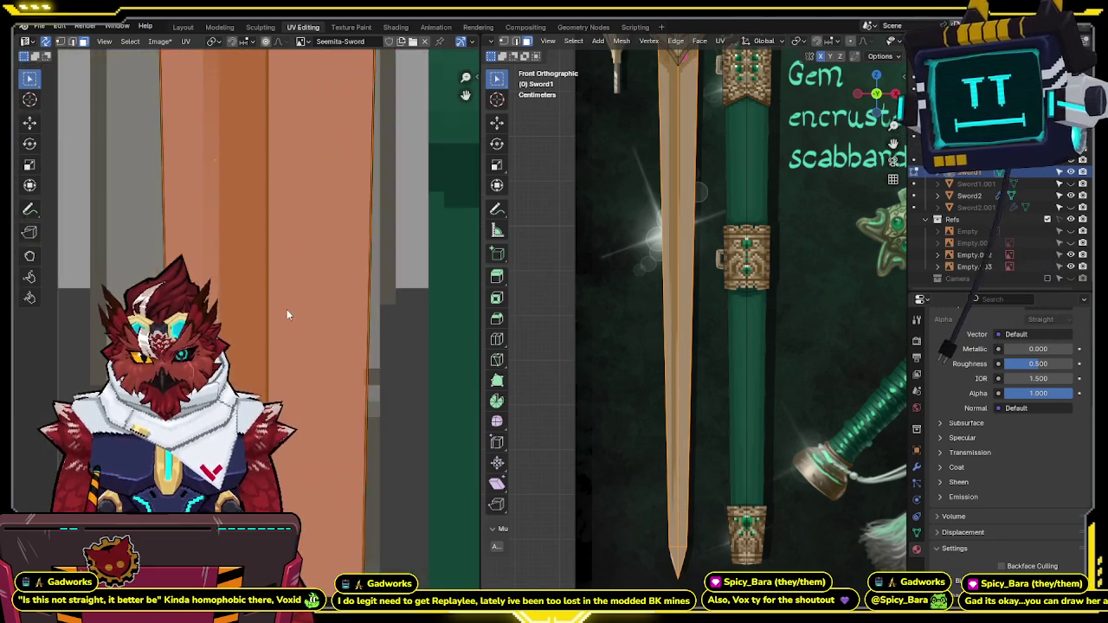
{"action": "scroll", "coordinate": [287, 309], "scroll_direction": "down", "scroll_amount": 2}
{"action": "scroll", "coordinate": [279, 333], "scroll_direction": "down", "scroll_amount": 2}
{"action": "scroll", "coordinate": [269, 329], "scroll_direction": "down", "scroll_amount": 1}
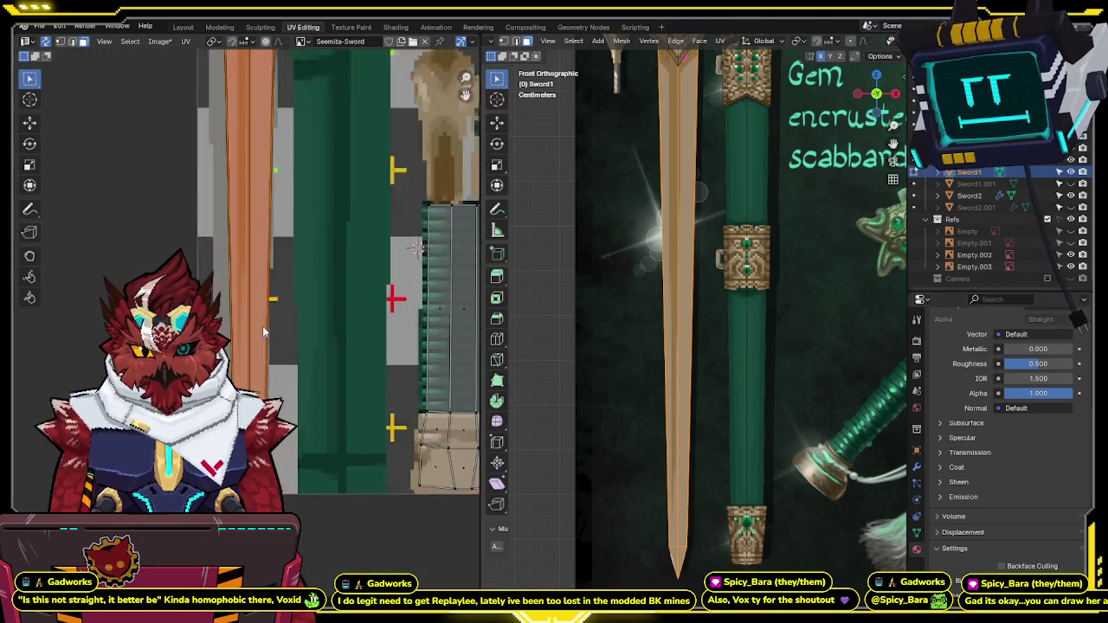
{"action": "scroll", "coordinate": [264, 331], "scroll_direction": "up", "scroll_amount": 3}
{"action": "key", "text": "g"}
{"action": "key", "text": "x"}
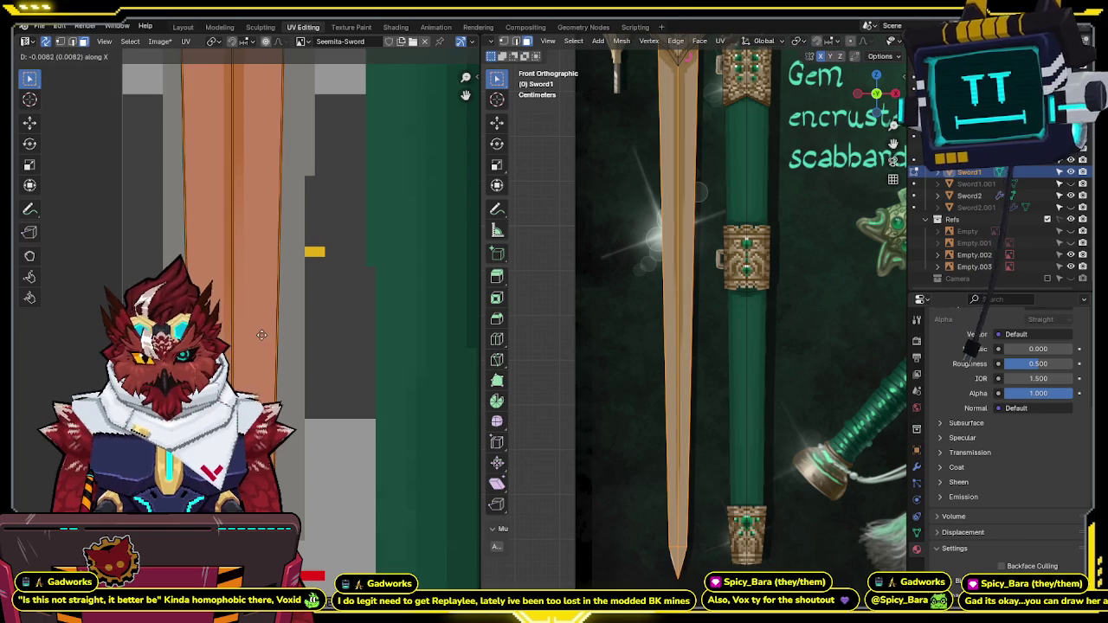
{"action": "left_click", "coordinate": [261, 335]}
Step: Hide the viewport overlays to see the texture and nudge the blade island vertically along Y
{"action": "scroll", "coordinate": [264, 336], "scroll_direction": "down", "scroll_amount": 2}
{"action": "scroll", "coordinate": [270, 339], "scroll_direction": "down", "scroll_amount": 1}
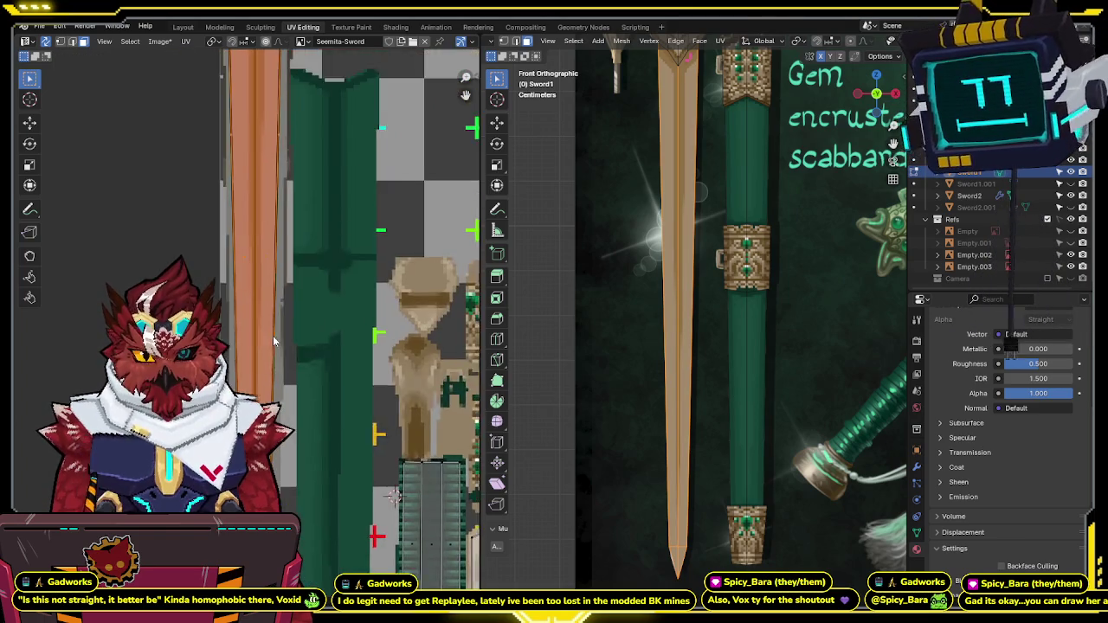
{"action": "scroll", "coordinate": [281, 274], "scroll_direction": "up", "scroll_amount": 2}
{"action": "scroll", "coordinate": [682, 321], "scroll_direction": "down", "scroll_amount": 3}
{"action": "scroll", "coordinate": [681, 321], "scroll_direction": "up", "scroll_amount": 5}
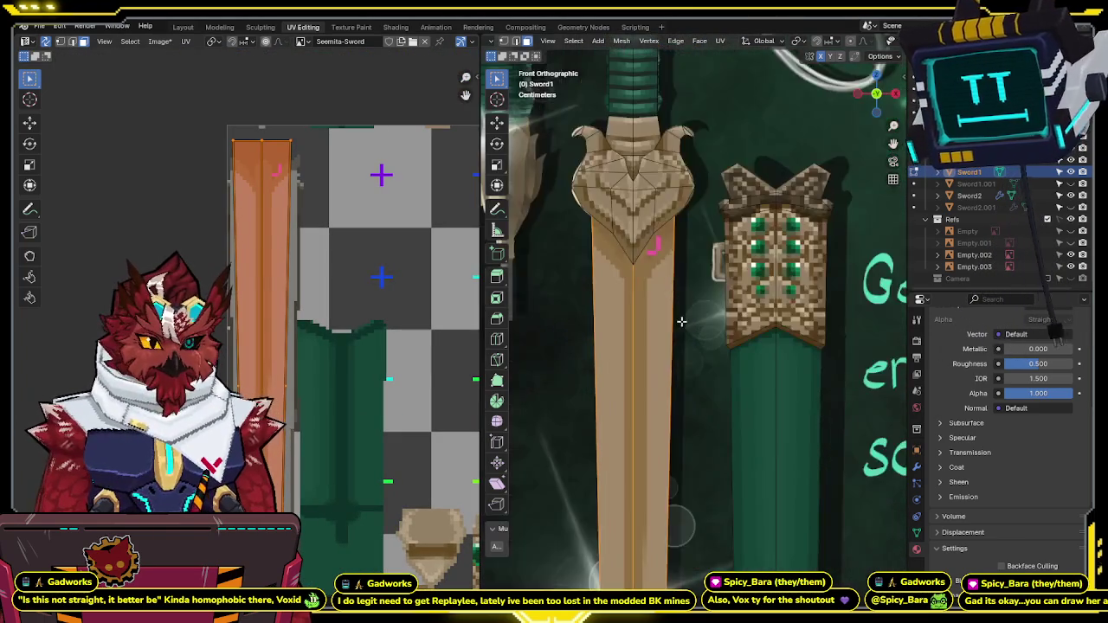
{"action": "key", "text": "shift+alt+z"}
{"action": "scroll", "coordinate": [242, 368], "scroll_direction": "up", "scroll_amount": 3}
{"action": "key", "text": "g"}
{"action": "key", "text": "y"}
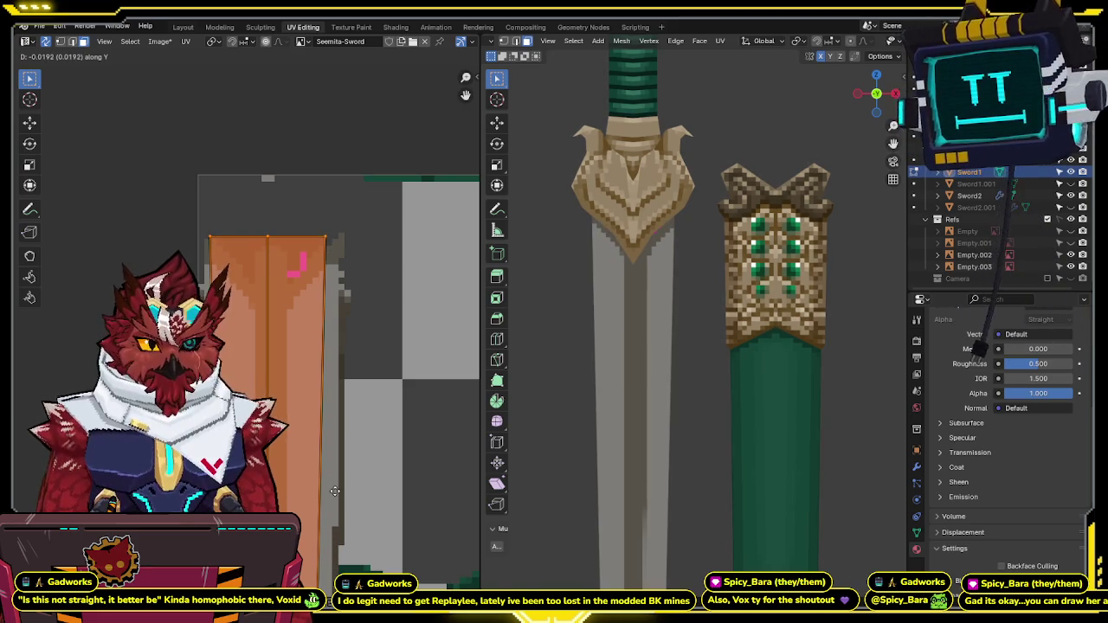
{"action": "scroll", "coordinate": [294, 225], "scroll_direction": "up", "scroll_amount": 4}
{"action": "scroll", "coordinate": [322, 288], "scroll_direction": "up", "scroll_amount": 3}
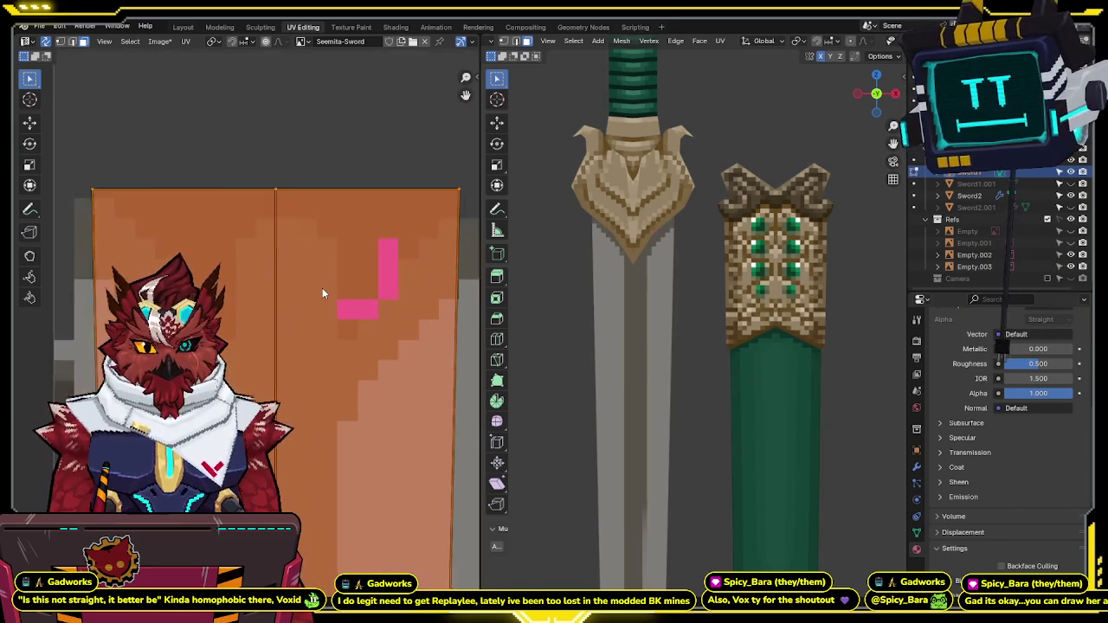
Step: Fine-tune the island edge left then right onto the pixel columns, then view the whole UV layout
{"action": "key", "text": "g"}
{"action": "key", "text": "x"}
{"action": "left_click", "coordinate": [386, 291]}
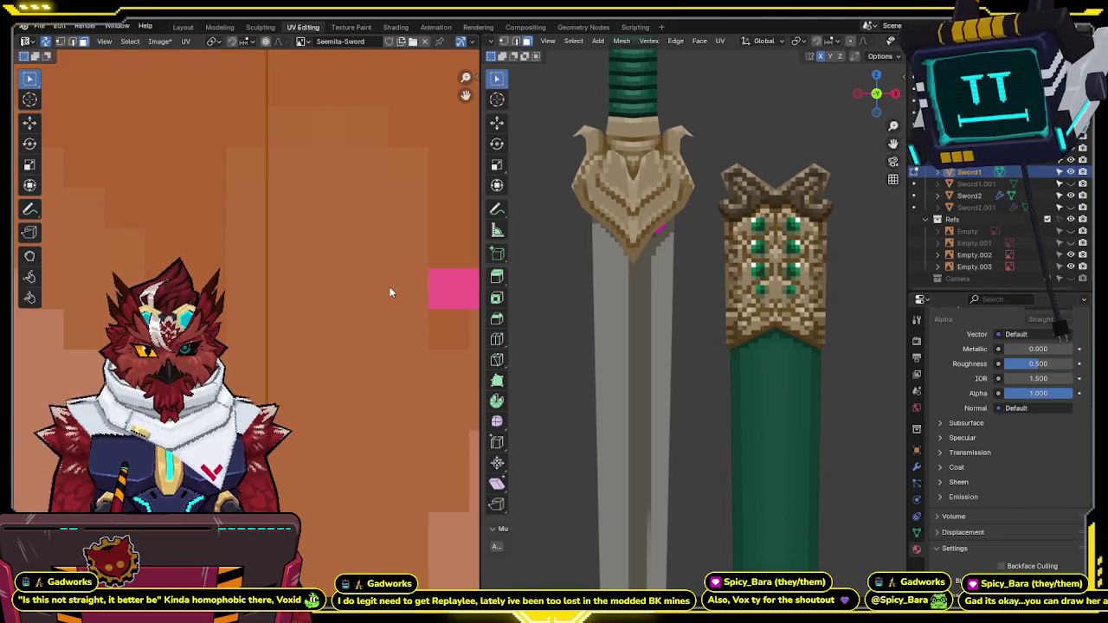
{"action": "key", "text": "g"}
{"action": "key", "text": "x"}
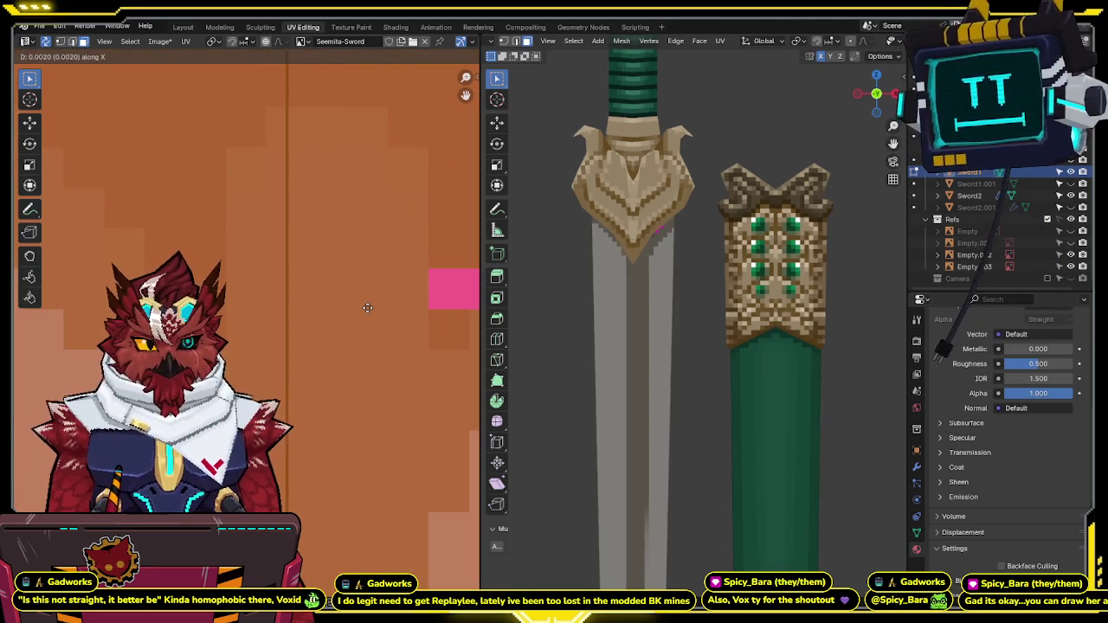
{"action": "left_click", "coordinate": [412, 312]}
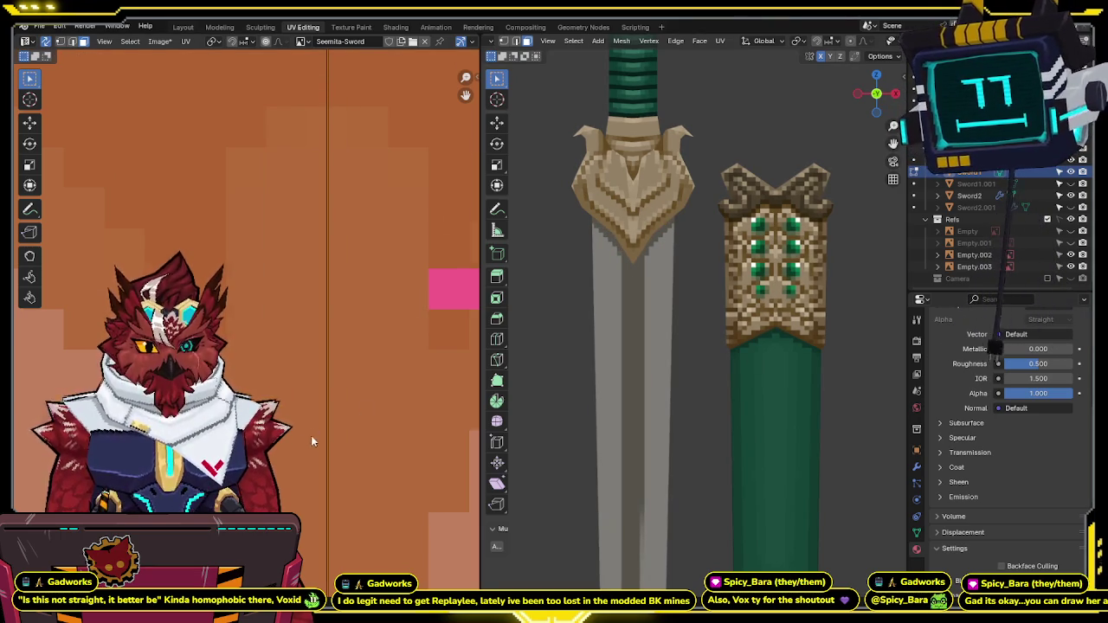
{"action": "scroll", "coordinate": [311, 436], "scroll_direction": "down", "scroll_amount": 5}
{"action": "middle_click_drag", "start_coordinate": [331, 441], "coordinate": [317, 306]}
{"action": "scroll", "coordinate": [317, 305], "scroll_direction": "down", "scroll_amount": 2}
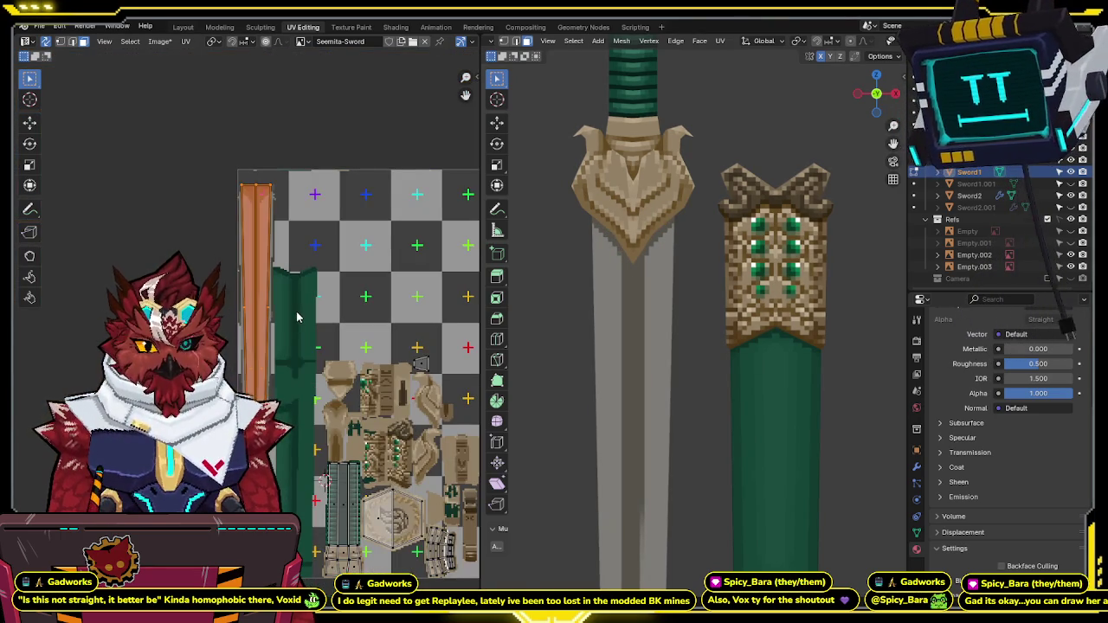
Step: Restore overlays and inspect the blade's diamond cross-section from the top in X-ray, framed on the sword
{"action": "key", "text": "shift+alt+z"}
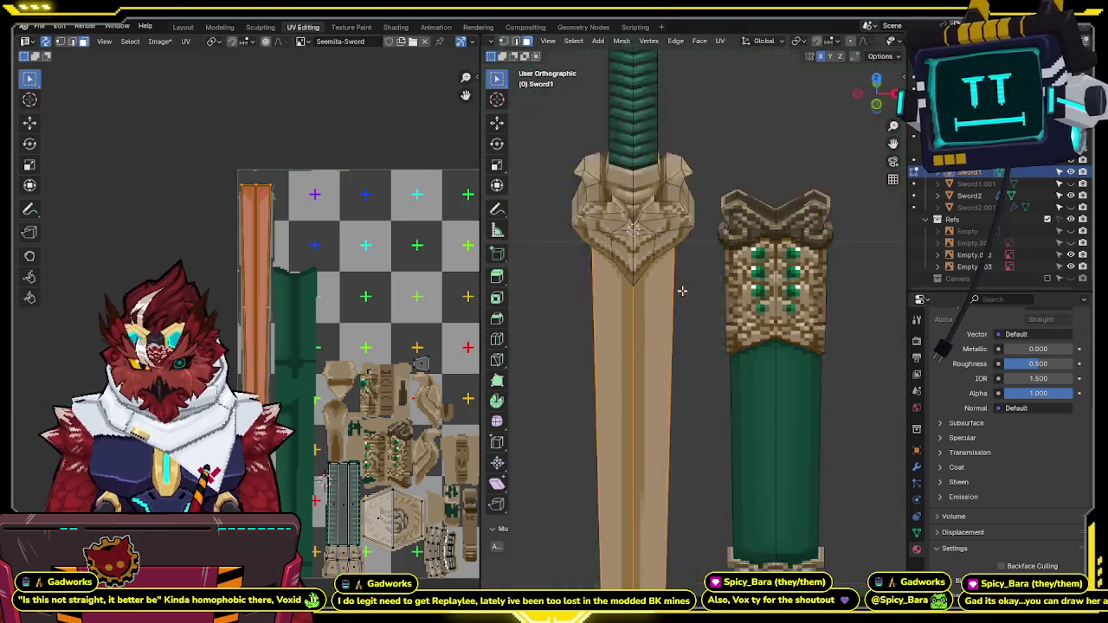
{"action": "key", "text": "KP_7"}
{"action": "key", "text": "shift+z"}
{"action": "key", "text": "KP_Decimal"}
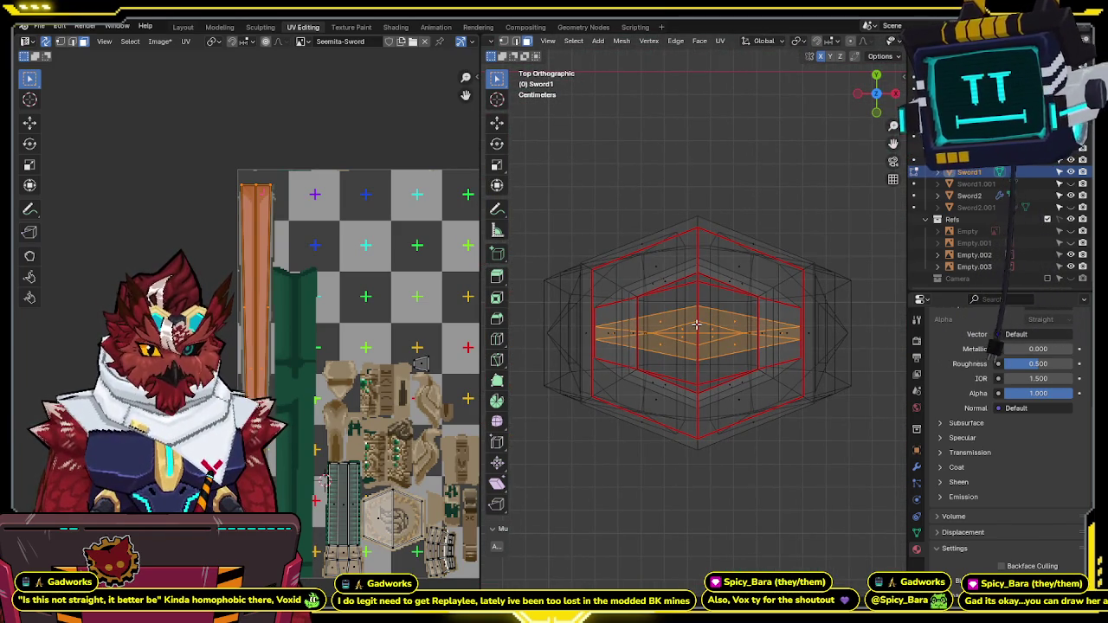
{"action": "middle_click_drag", "start_coordinate": [264, 459], "coordinate": [271, 364]}
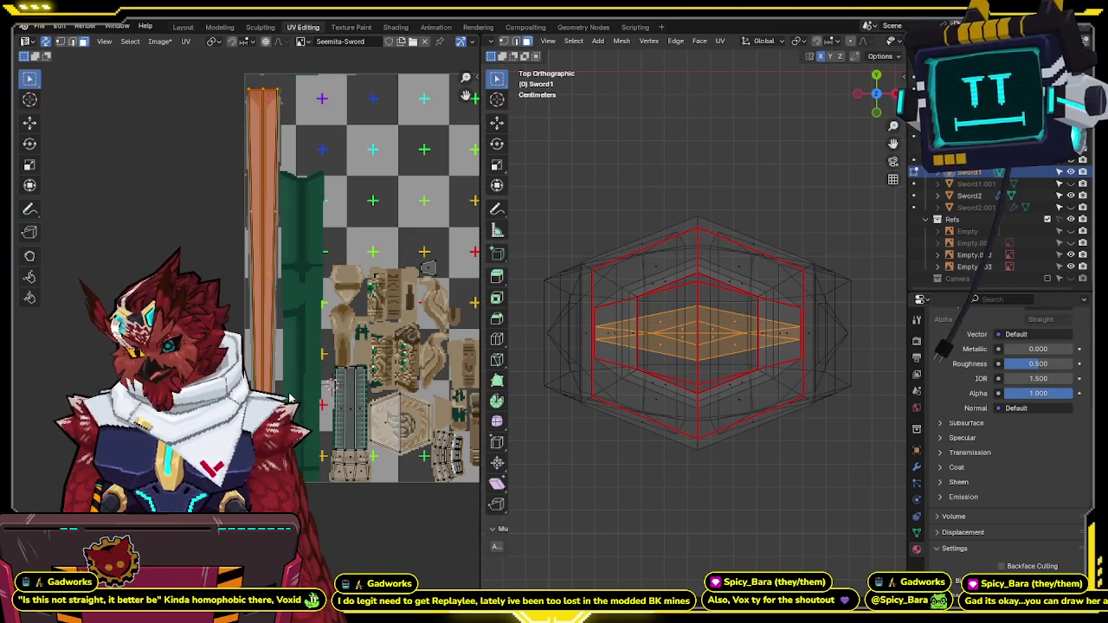
{"action": "middle_click_drag", "start_coordinate": [303, 366], "coordinate": [281, 368]}
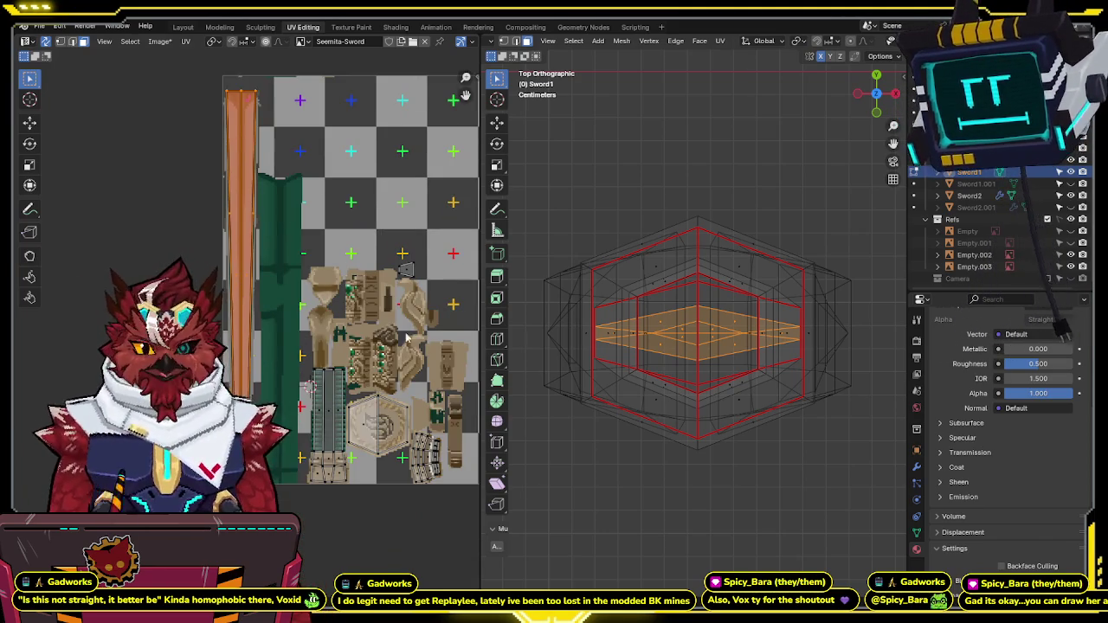
Step: Turn X-ray off and return to the front view of the blade
{"action": "key", "text": "shift+z"}
{"action": "key", "text": "shift+z"}
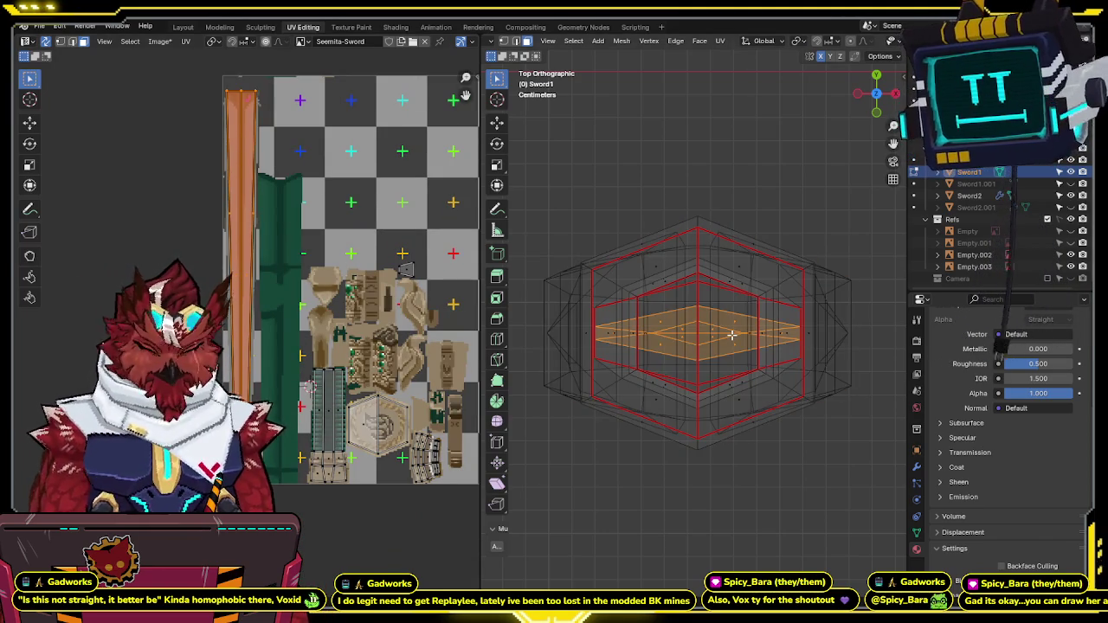
{"action": "key", "text": "KP_1"}
{"action": "scroll", "coordinate": [733, 430], "scroll_direction": "up", "scroll_amount": 2}
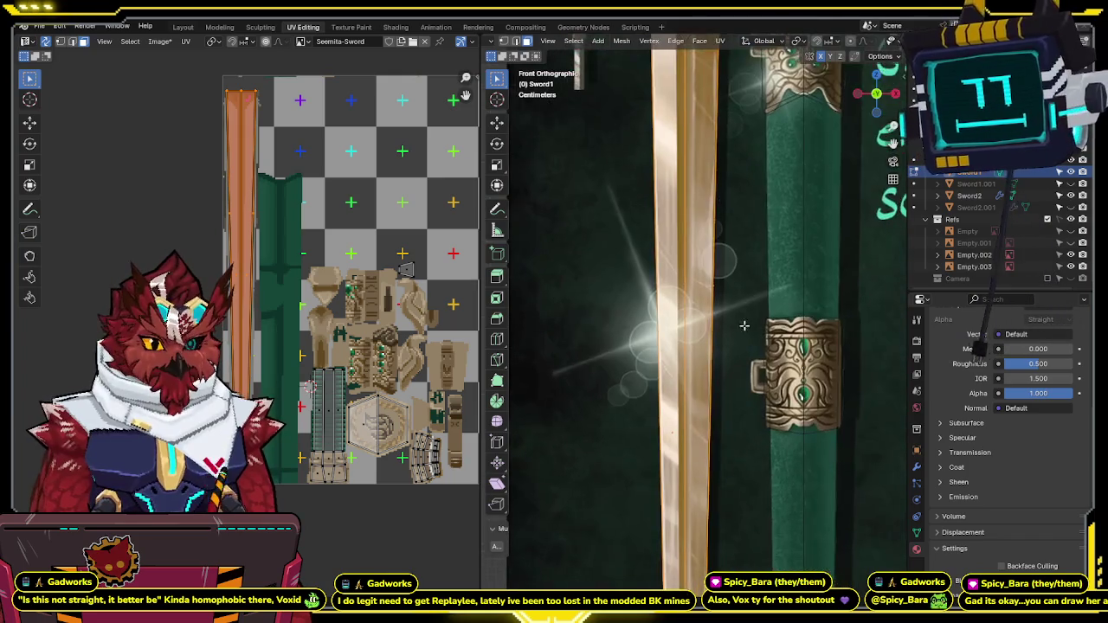
Step: Select the whole sword blade UV island using edge select and linked selection (L)
{"action": "scroll", "coordinate": [730, 316], "scroll_direction": "up", "scroll_amount": 2}
{"action": "scroll", "coordinate": [719, 329], "scroll_direction": "up", "scroll_amount": 2}
{"action": "scroll", "coordinate": [716, 284], "scroll_direction": "up", "scroll_amount": 2}
{"action": "scroll", "coordinate": [716, 284], "scroll_direction": "up", "scroll_amount": 2}
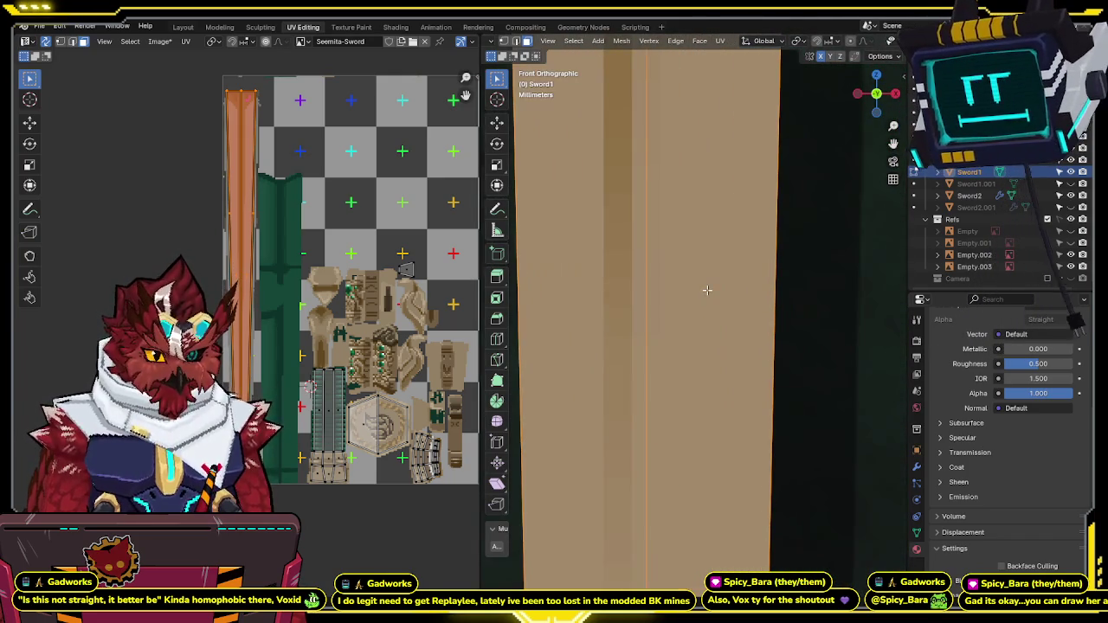
{"action": "scroll", "coordinate": [703, 283], "scroll_direction": "down", "scroll_amount": 3}
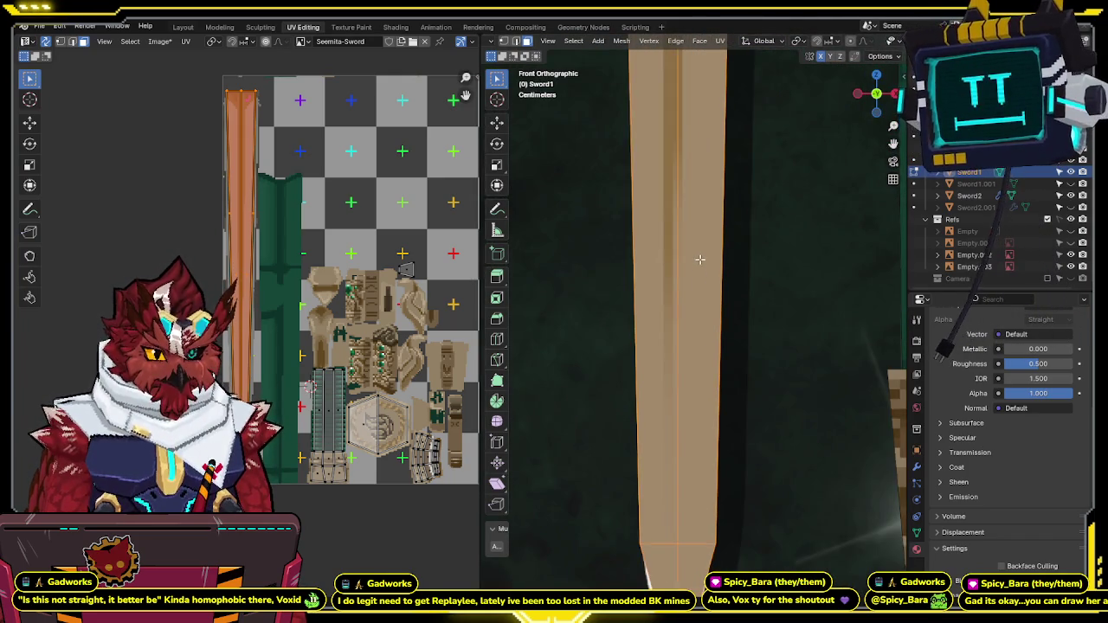
{"action": "scroll", "coordinate": [699, 259], "scroll_direction": "down", "scroll_amount": 2}
{"action": "middle_click_drag", "start_coordinate": [275, 352], "coordinate": [282, 401]}
{"action": "key", "text": "shift+s"}
{"action": "key", "text": "Escape"}
{"action": "key", "text": "a"}
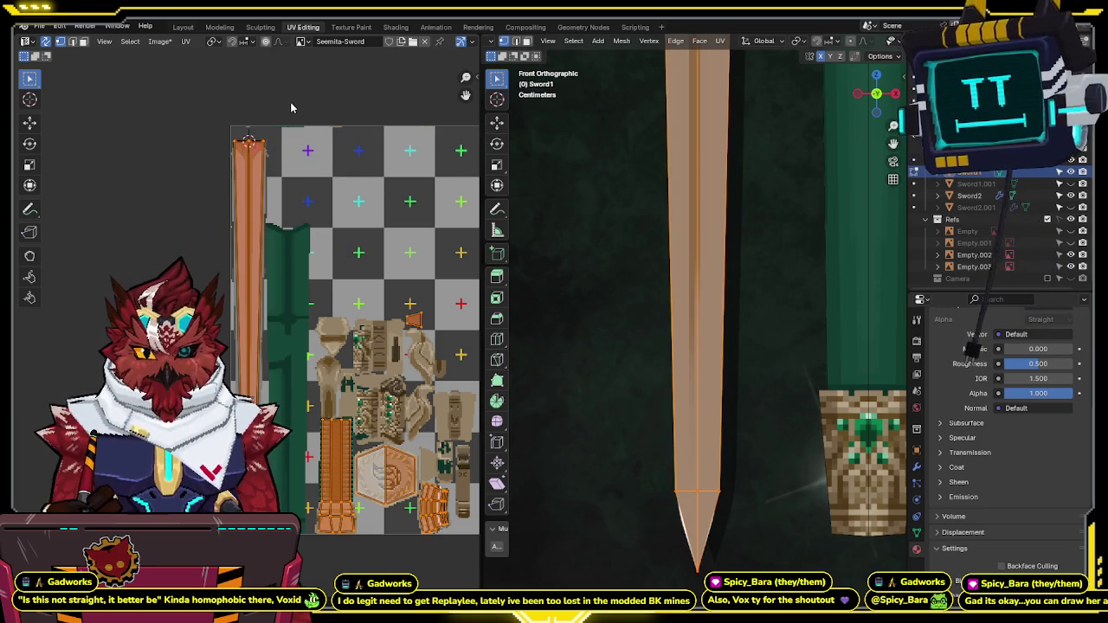
{"action": "middle_click_drag", "start_coordinate": [343, 420], "coordinate": [345, 364]}
{"action": "key", "text": "alt+a"}
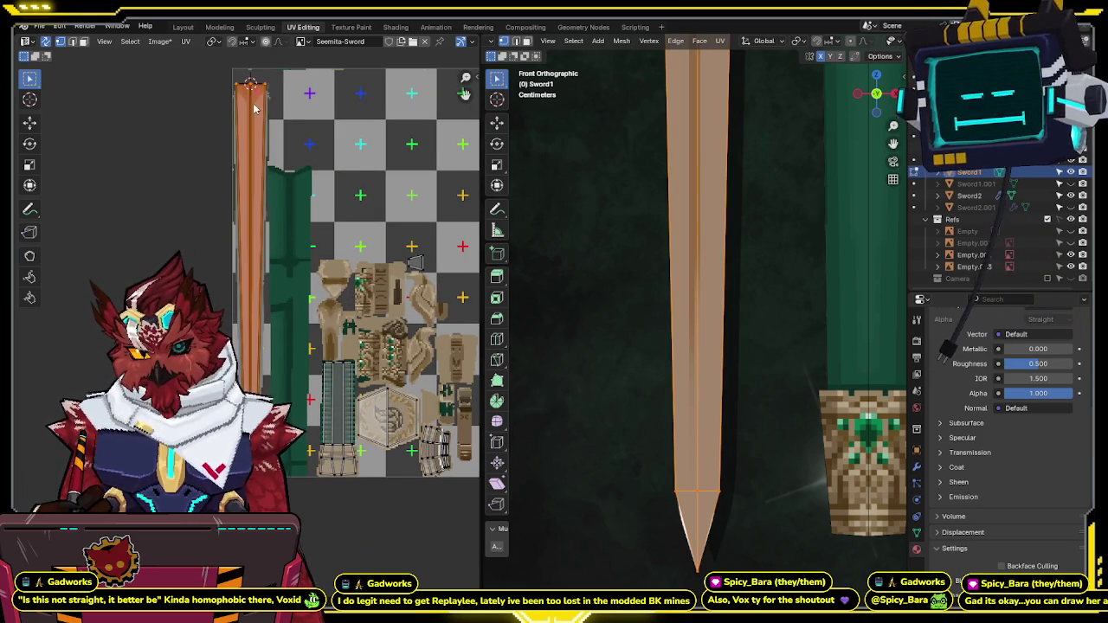
{"action": "left_click", "coordinate": [249, 79]}
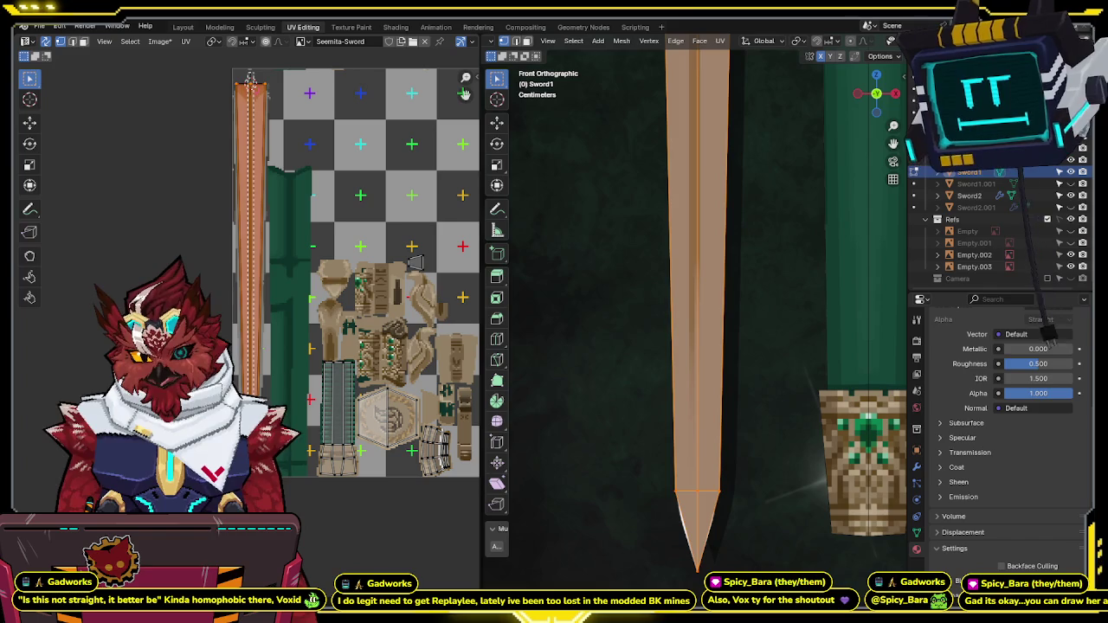
{"action": "left_click", "coordinate": [250, 82]}
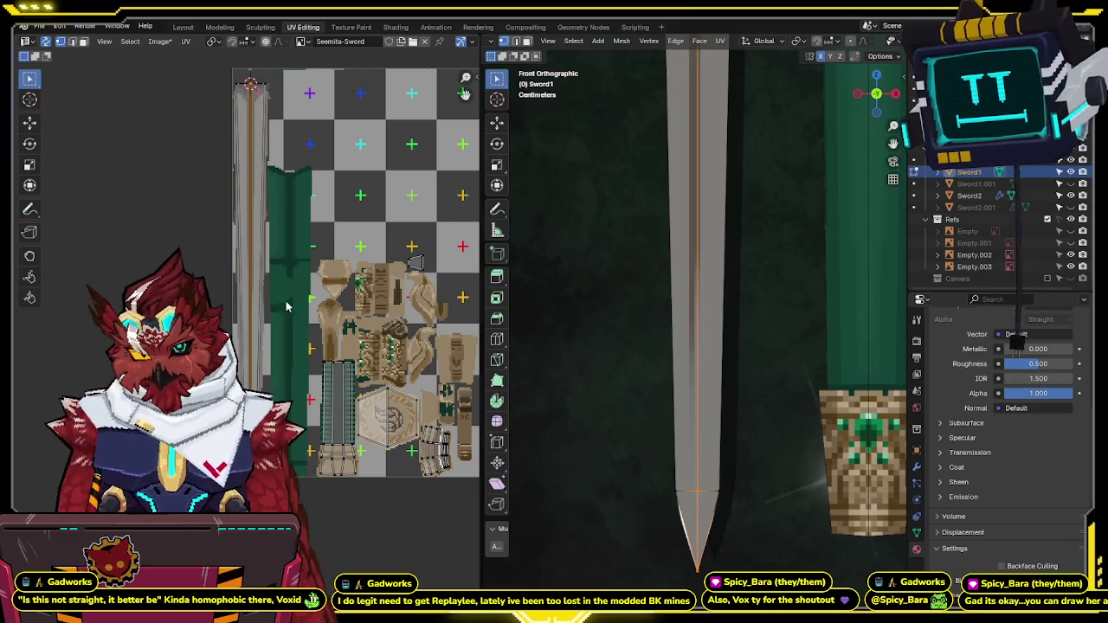
{"action": "key", "text": "l"}
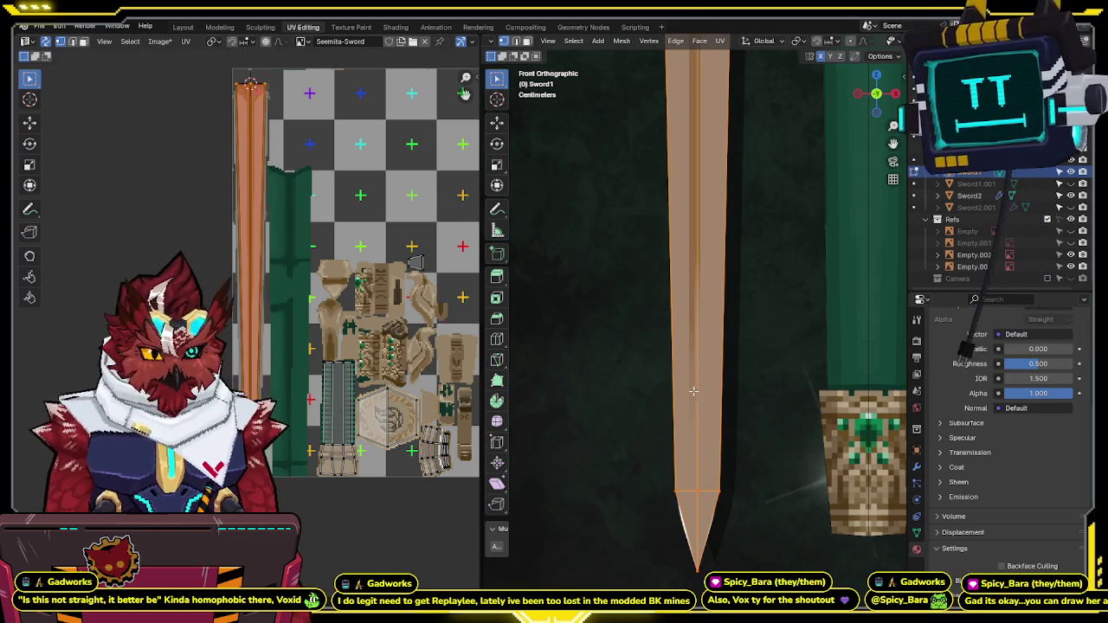
Step: Slide the blade UV island sideways along the X axis
{"action": "scroll", "coordinate": [362, 361], "scroll_direction": "up", "scroll_amount": 2}
{"action": "scroll", "coordinate": [347, 355], "scroll_direction": "up", "scroll_amount": 1}
{"action": "scroll", "coordinate": [320, 346], "scroll_direction": "up", "scroll_amount": 2}
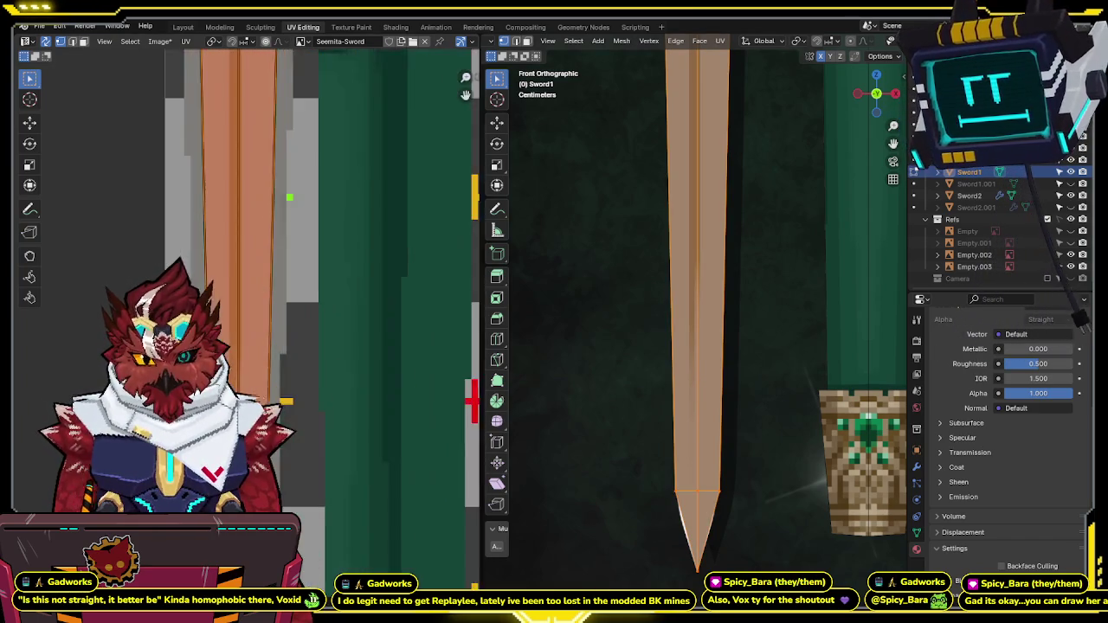
{"action": "scroll", "coordinate": [290, 342], "scroll_direction": "up", "scroll_amount": 2}
{"action": "scroll", "coordinate": [336, 384], "scroll_direction": "down", "scroll_amount": 1}
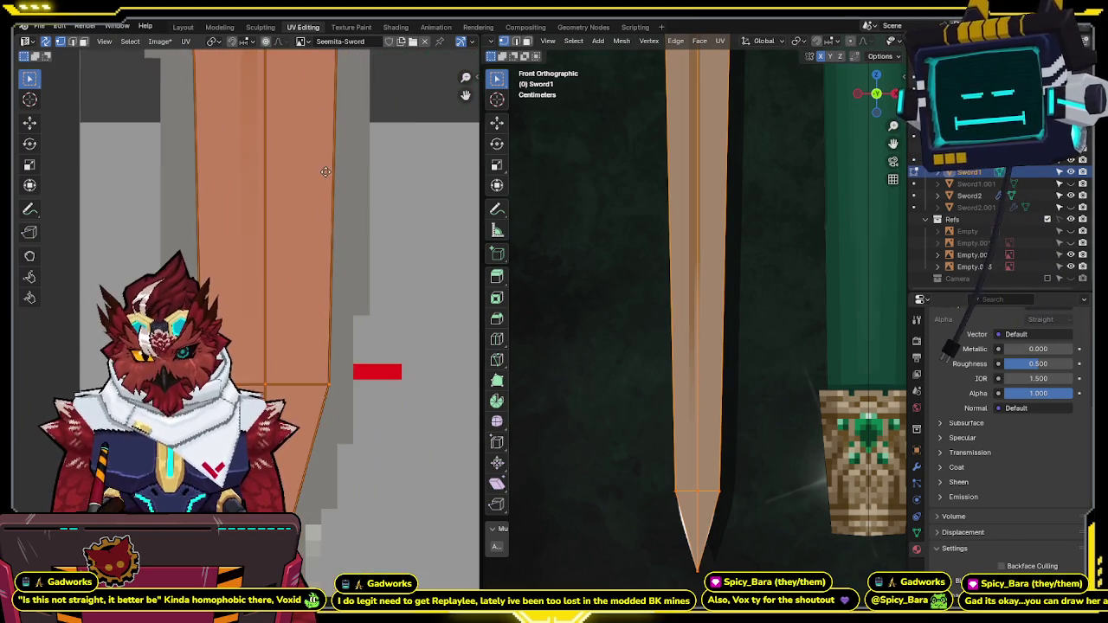
{"action": "scroll", "coordinate": [316, 255], "scroll_direction": "up", "scroll_amount": 2}
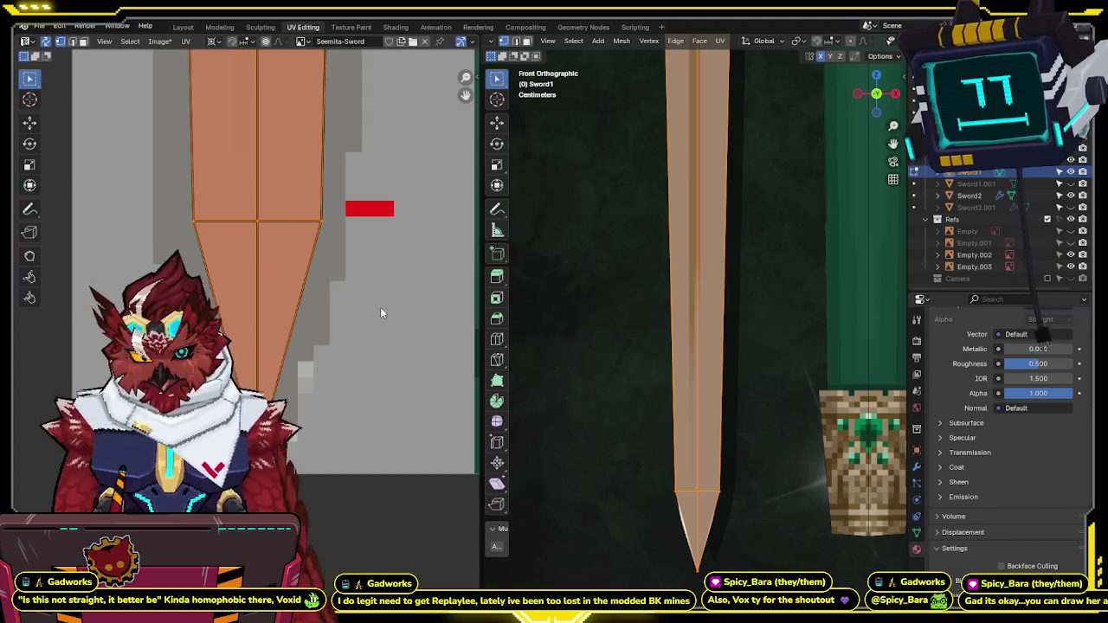
{"action": "scroll", "coordinate": [380, 308], "scroll_direction": "down", "scroll_amount": 4}
{"action": "scroll", "coordinate": [335, 232], "scroll_direction": "down", "scroll_amount": 4}
{"action": "scroll", "coordinate": [247, 308], "scroll_direction": "up", "scroll_amount": 4}
{"action": "scroll", "coordinate": [292, 361], "scroll_direction": "up", "scroll_amount": 3}
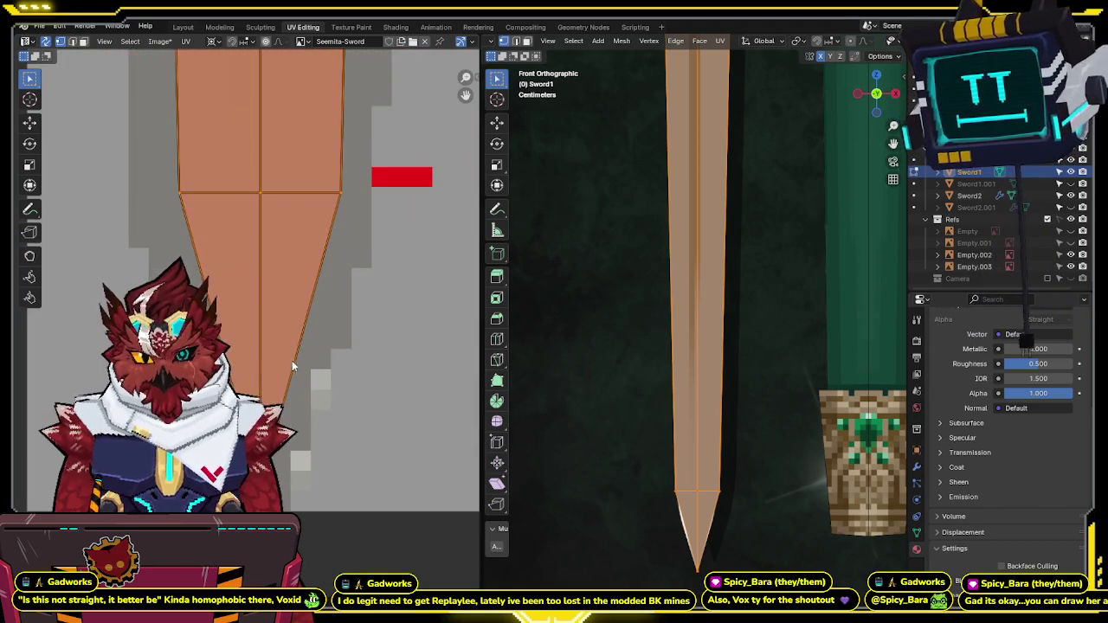
{"action": "key", "text": "g"}
{"action": "key", "text": "x"}
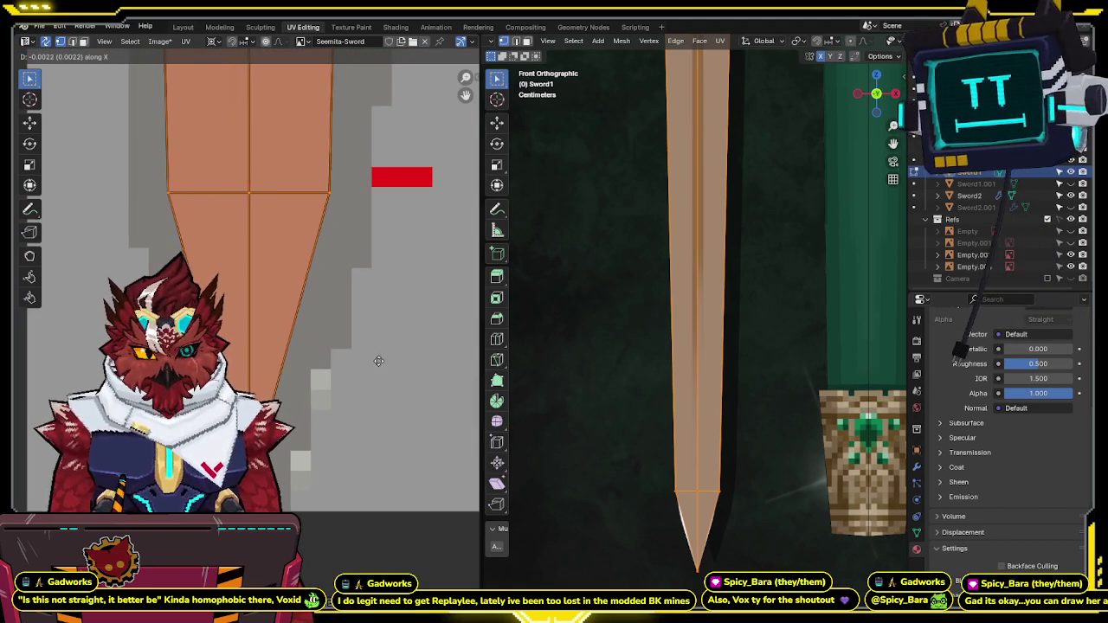
{"action": "left_click", "coordinate": [370, 368]}
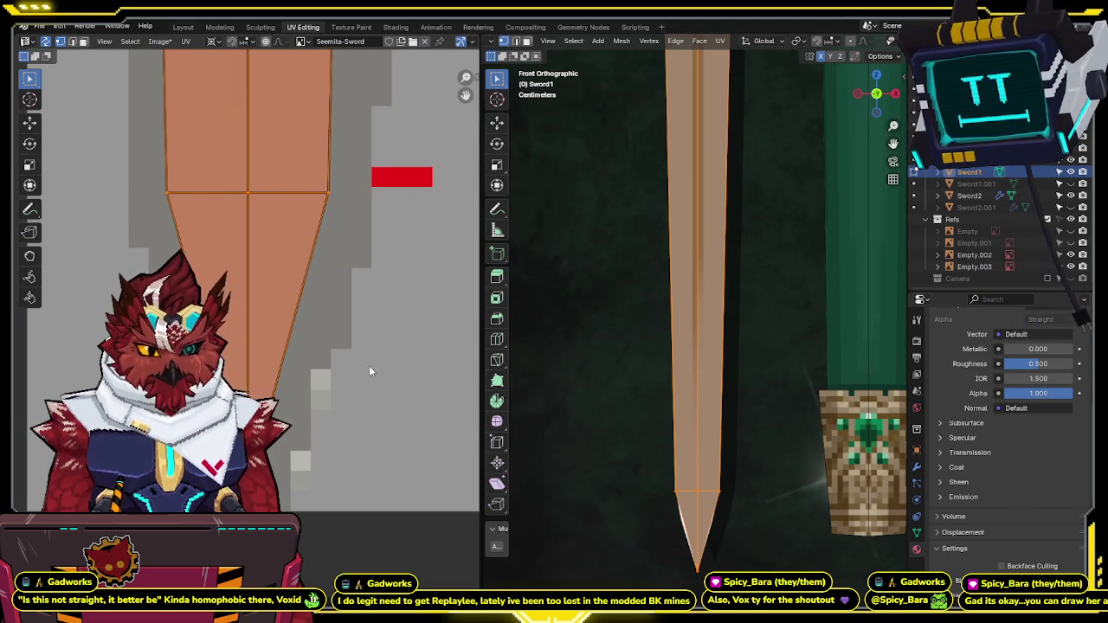
Step: Nudge the blade UVs horizontally once more, then clear the selection
{"action": "scroll", "coordinate": [673, 334], "scroll_direction": "up", "scroll_amount": 3}
{"action": "scroll", "coordinate": [737, 263], "scroll_direction": "up", "scroll_amount": 2}
{"action": "scroll", "coordinate": [736, 263], "scroll_direction": "up", "scroll_amount": 2}
{"action": "key", "text": "g"}
{"action": "key", "text": "x"}
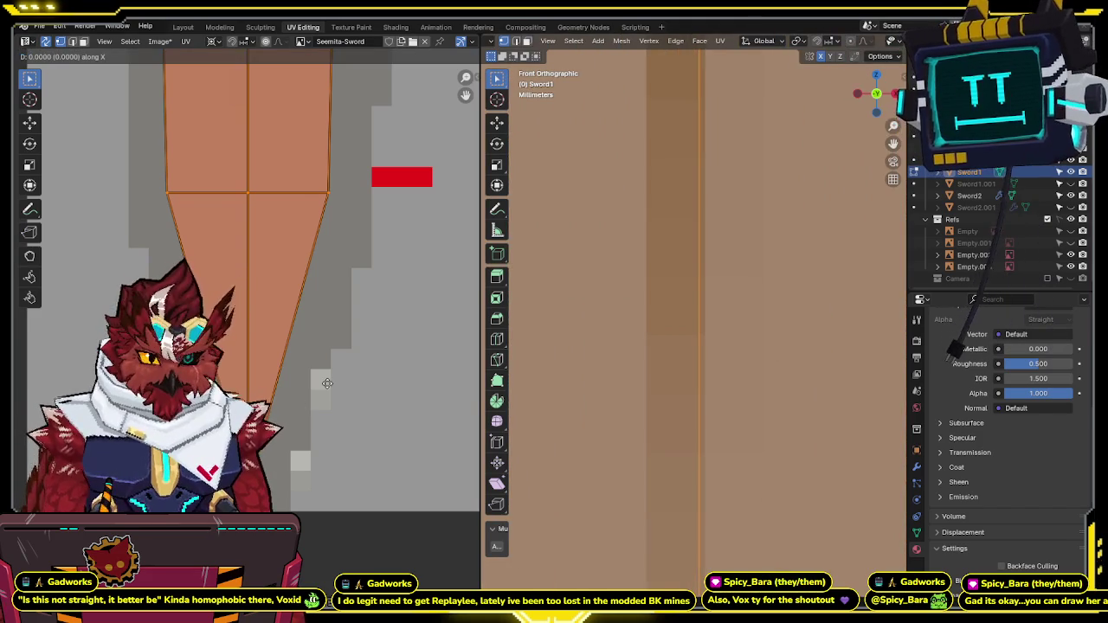
{"action": "left_click", "coordinate": [355, 378]}
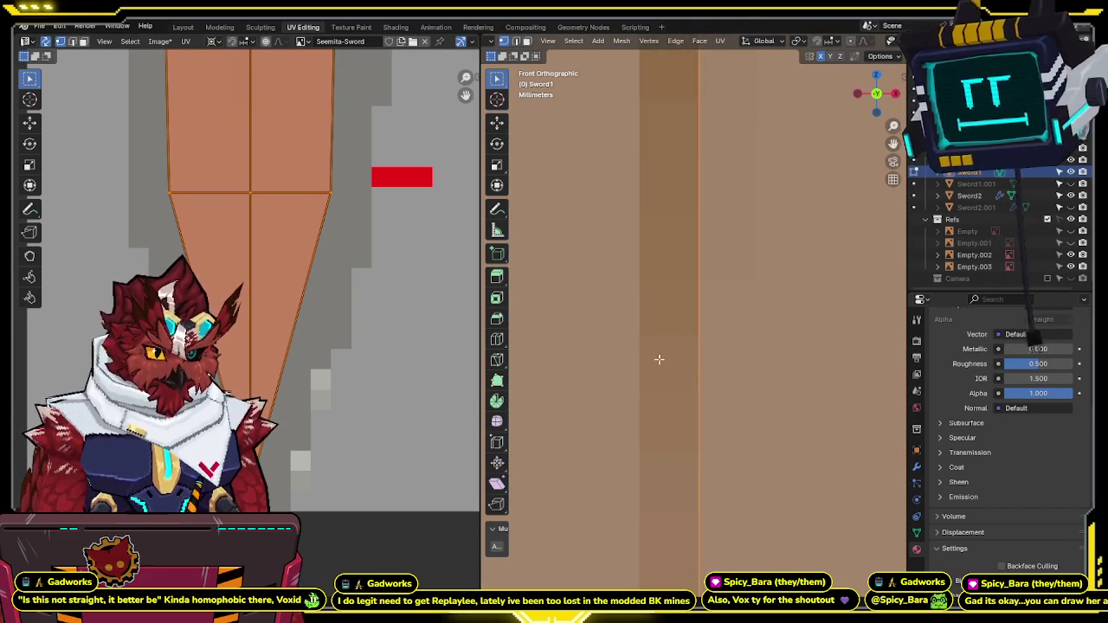
{"action": "key", "text": "alt+a"}
Step: Pan along the blade and shift the blade UVs left on the X axis
{"action": "scroll", "coordinate": [717, 351], "scroll_direction": "down", "scroll_amount": 3}
{"action": "scroll", "coordinate": [718, 351], "scroll_direction": "down", "scroll_amount": 3}
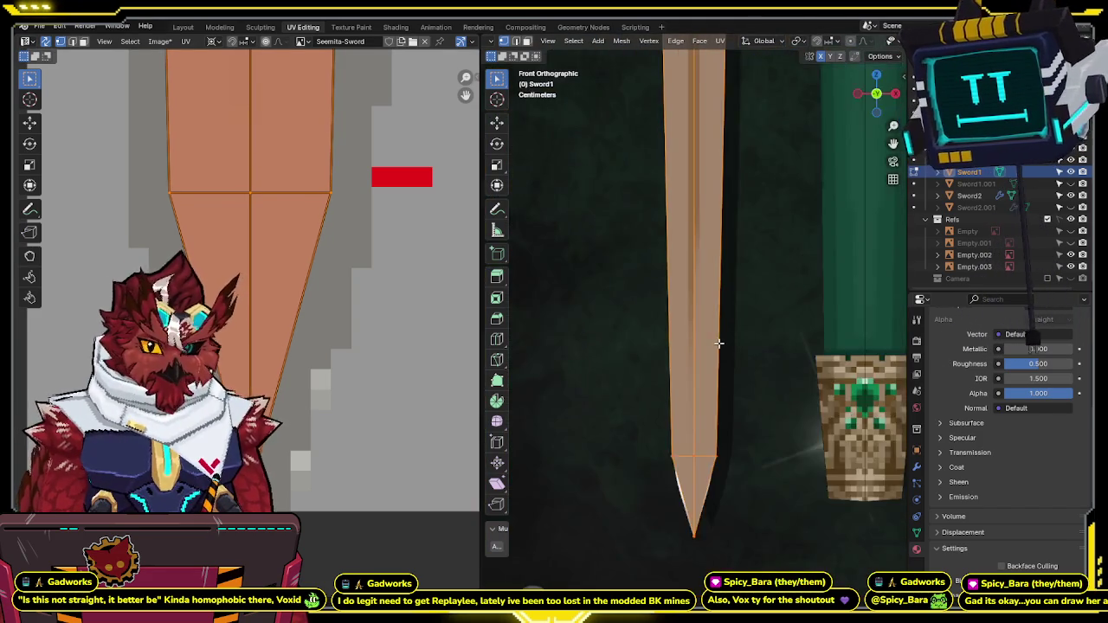
{"action": "scroll", "coordinate": [718, 351], "scroll_direction": "down", "scroll_amount": 2}
{"action": "scroll", "coordinate": [312, 294], "scroll_direction": "down", "scroll_amount": 4}
{"action": "scroll", "coordinate": [308, 280], "scroll_direction": "down", "scroll_amount": 2}
{"action": "scroll", "coordinate": [315, 271], "scroll_direction": "up", "scroll_amount": 4}
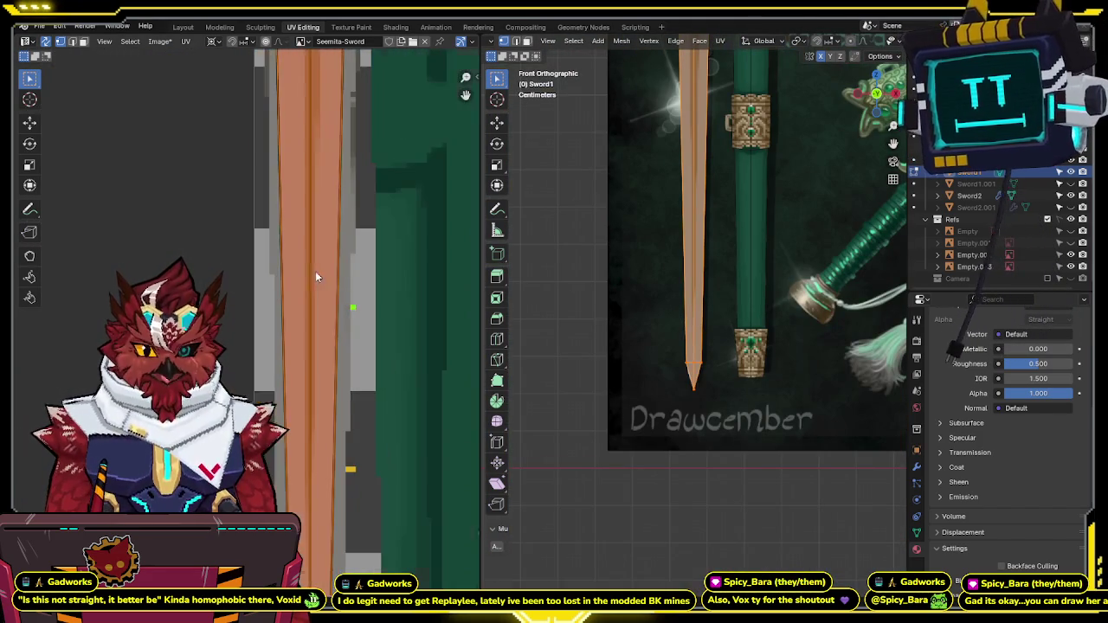
{"action": "scroll", "coordinate": [311, 251], "scroll_direction": "up", "scroll_amount": 1}
{"action": "scroll", "coordinate": [298, 199], "scroll_direction": "up", "scroll_amount": 1}
{"action": "scroll", "coordinate": [298, 199], "scroll_direction": "up", "scroll_amount": 1}
{"action": "scroll", "coordinate": [298, 199], "scroll_direction": "up", "scroll_amount": 1}
{"action": "mouse_move", "coordinate": [297, 199]}
{"action": "middle_mouse_down"}
{"action": "mouse_move", "coordinate": [308, 519]}
{"action": "mouse_move", "coordinate": [323, 52]}
{"action": "mouse_move", "coordinate": [317, 240]}
{"action": "middle_mouse_up"}
{"action": "scroll", "coordinate": [307, 485], "scroll_direction": "up", "scroll_amount": 2}
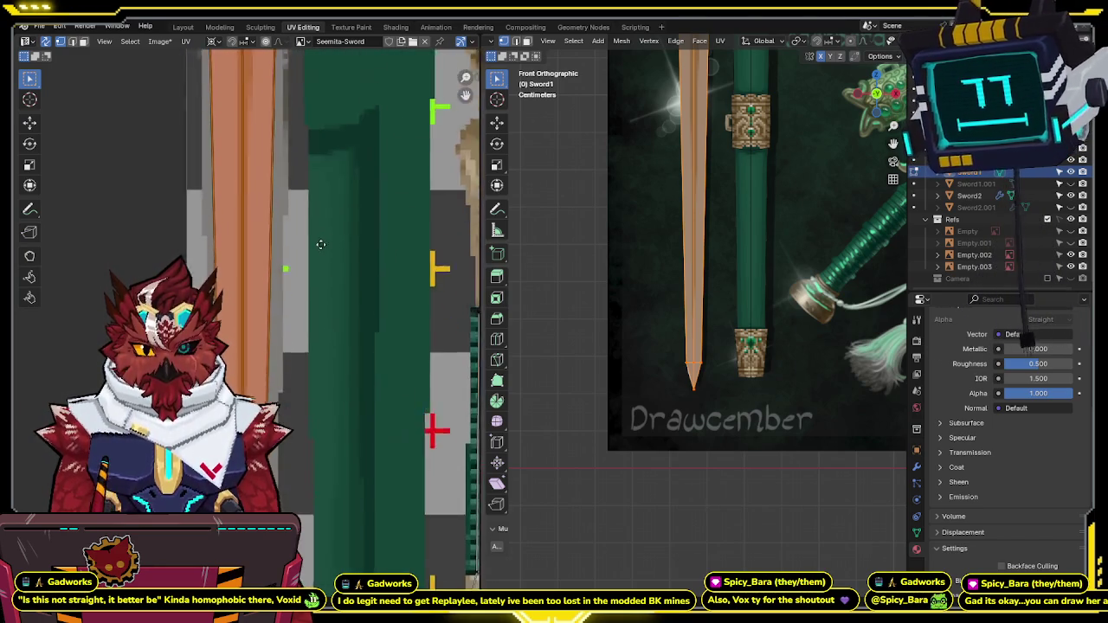
{"action": "scroll", "coordinate": [315, 543], "scroll_direction": "down", "scroll_amount": 1}
{"action": "middle_click_drag", "start_coordinate": [260, 363], "coordinate": [297, 535]}
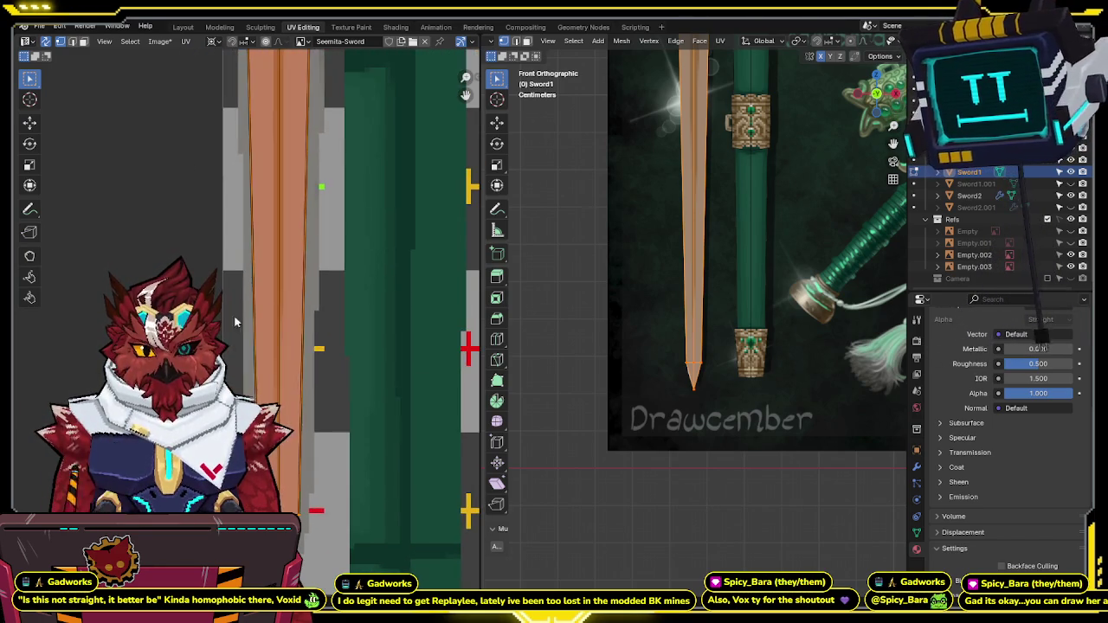
{"action": "key", "text": "g"}
{"action": "key", "text": "x"}
{"action": "left_click", "coordinate": [231, 332]}
Step: Shift the blade tip UVs slightly sideways and clear the face selection
{"action": "scroll", "coordinate": [297, 216], "scroll_direction": "down", "scroll_amount": 1}
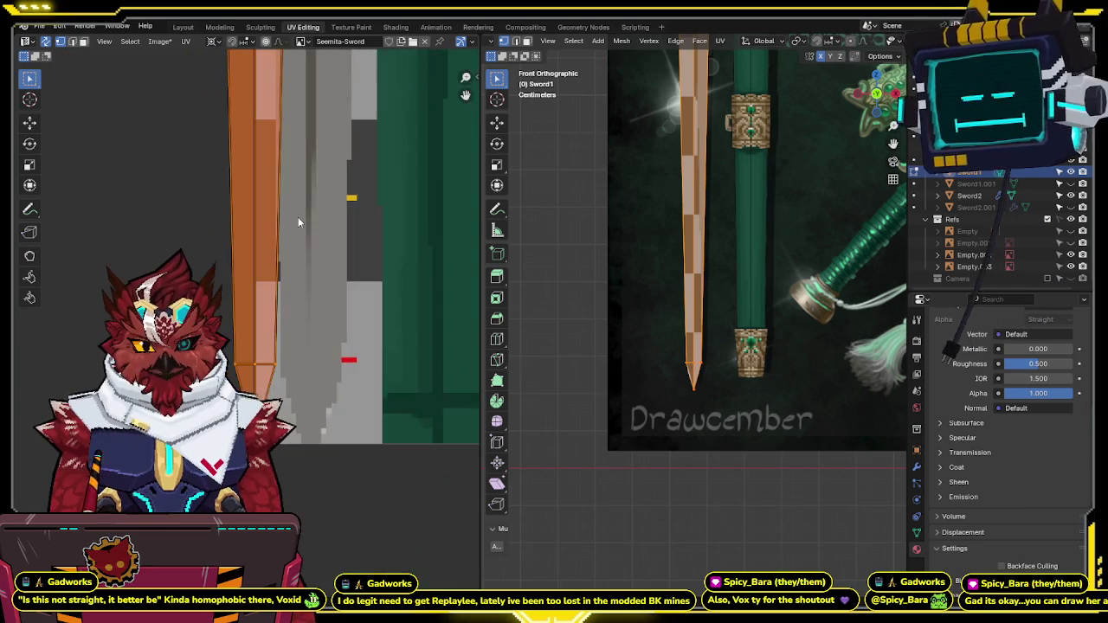
{"action": "middle_click_drag", "start_coordinate": [298, 216], "coordinate": [305, 312]}
{"action": "scroll", "coordinate": [305, 312], "scroll_direction": "up", "scroll_amount": 2}
{"action": "key", "text": "g"}
{"action": "key", "text": "x"}
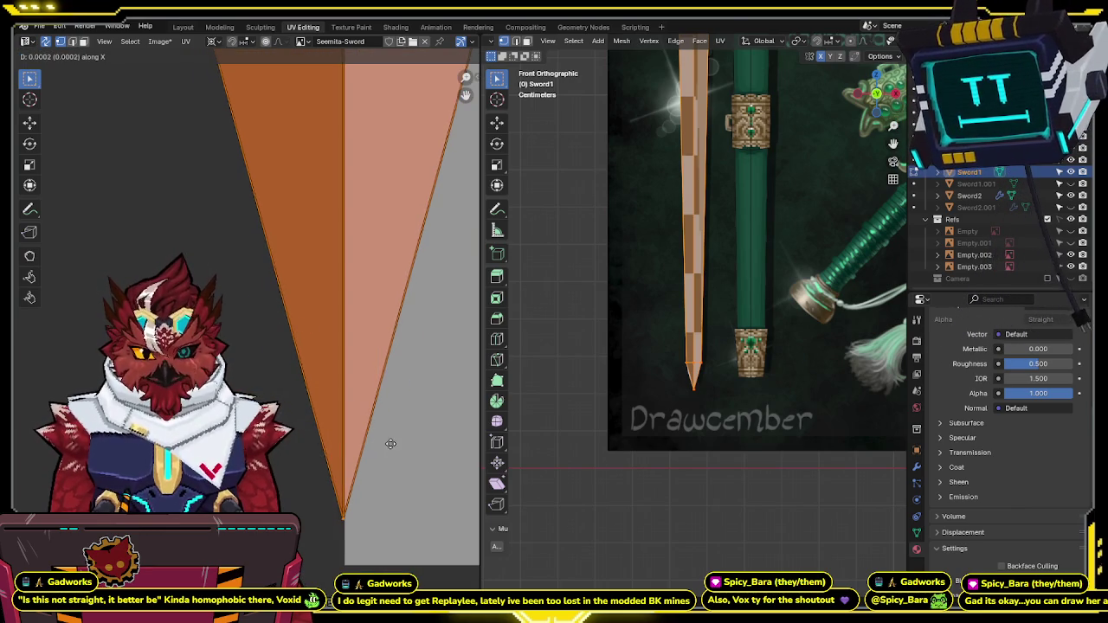
{"action": "left_click", "coordinate": [407, 447]}
{"action": "left_click", "coordinate": [342, 537]}
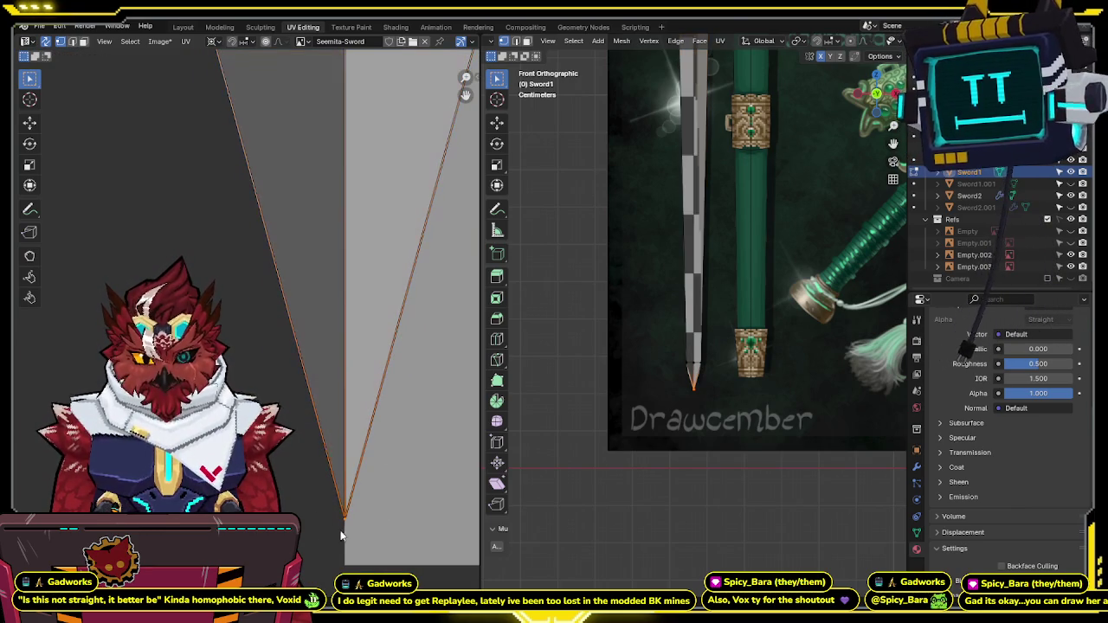
{"action": "scroll", "coordinate": [419, 420], "scroll_direction": "down", "scroll_amount": 2}
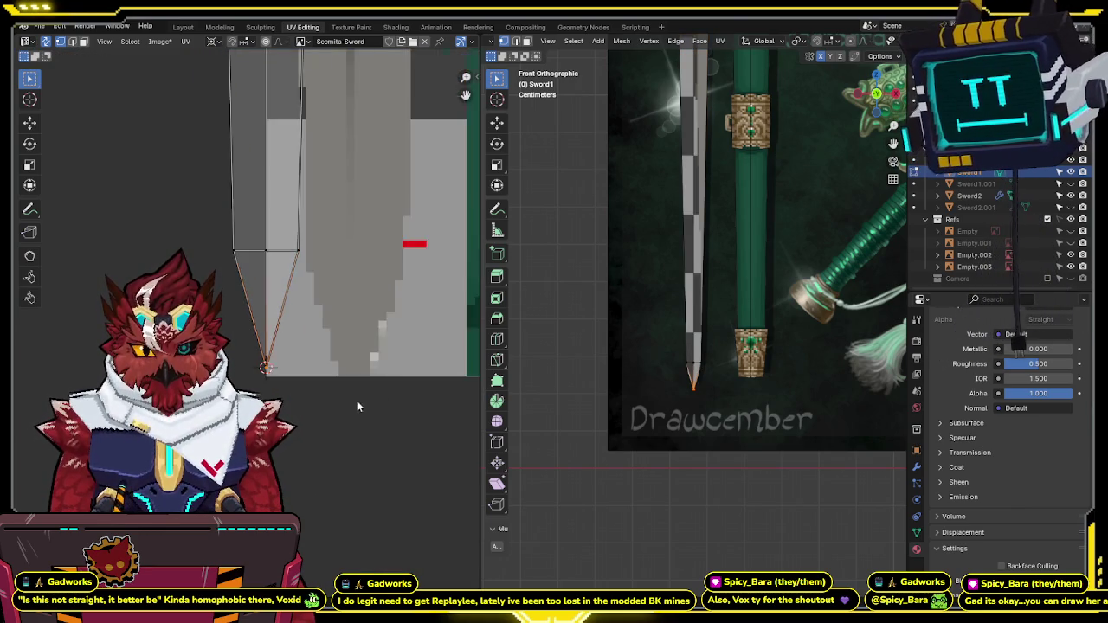
{"action": "scroll", "coordinate": [357, 401], "scroll_direction": "down", "scroll_amount": 3}
{"action": "scroll", "coordinate": [314, 395], "scroll_direction": "down", "scroll_amount": 1}
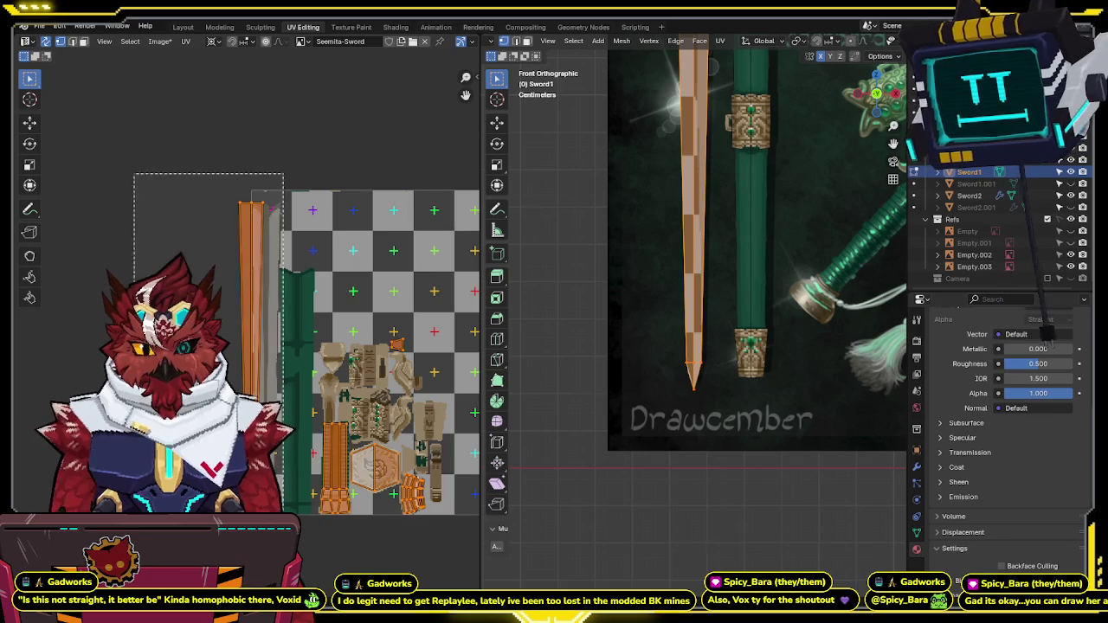
Step: Shift the sword UVs horizontally, then nudge the blade stripes further right
{"action": "scroll", "coordinate": [314, 394], "scroll_direction": "up", "scroll_amount": 2}
{"action": "scroll", "coordinate": [314, 395], "scroll_direction": "up", "scroll_amount": 2}
{"action": "scroll", "coordinate": [313, 312], "scroll_direction": "up", "scroll_amount": 1}
{"action": "scroll", "coordinate": [313, 312], "scroll_direction": "up", "scroll_amount": 2}
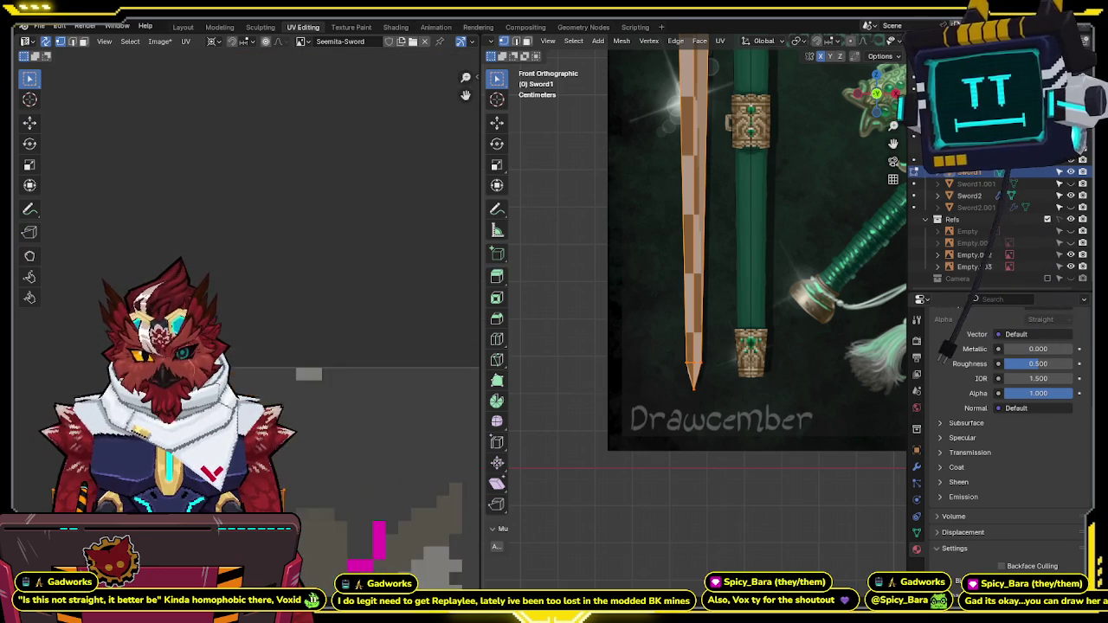
{"action": "scroll", "coordinate": [312, 312], "scroll_direction": "up", "scroll_amount": 2}
{"action": "scroll", "coordinate": [312, 312], "scroll_direction": "up", "scroll_amount": 2}
{"action": "scroll", "coordinate": [285, 297], "scroll_direction": "down", "scroll_amount": 5}
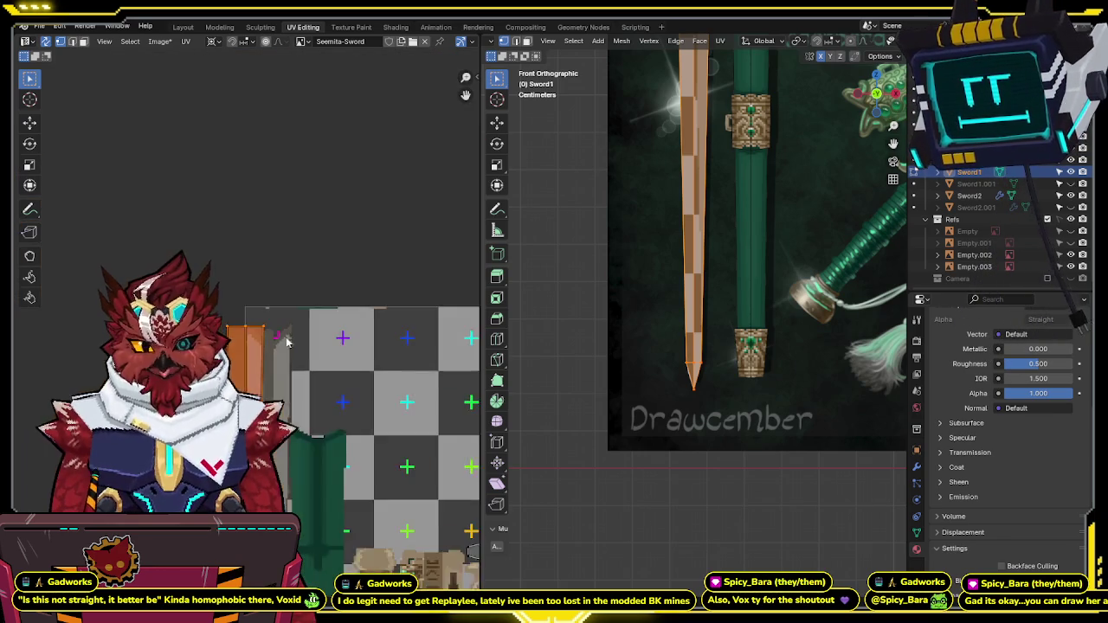
{"action": "scroll", "coordinate": [285, 297], "scroll_direction": "down", "scroll_amount": 1}
{"action": "key", "text": "g"}
{"action": "key", "text": "x"}
{"action": "left_click", "coordinate": [253, 260]}
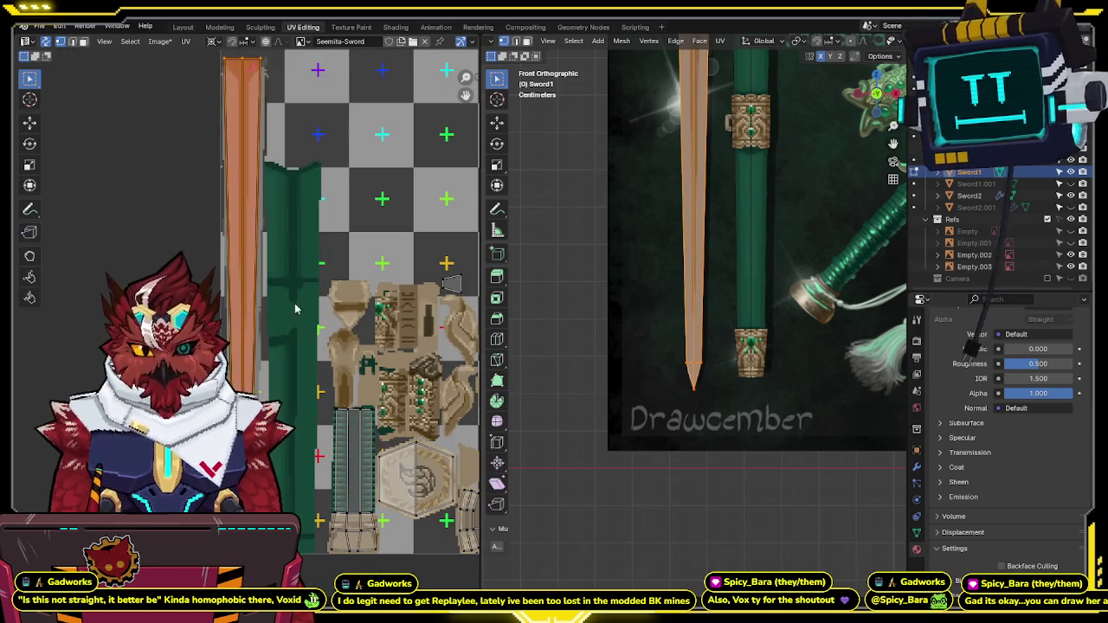
{"action": "scroll", "coordinate": [243, 312], "scroll_direction": "up", "scroll_amount": 3}
{"action": "scroll", "coordinate": [242, 316], "scroll_direction": "up", "scroll_amount": 2}
{"action": "key", "text": "g"}
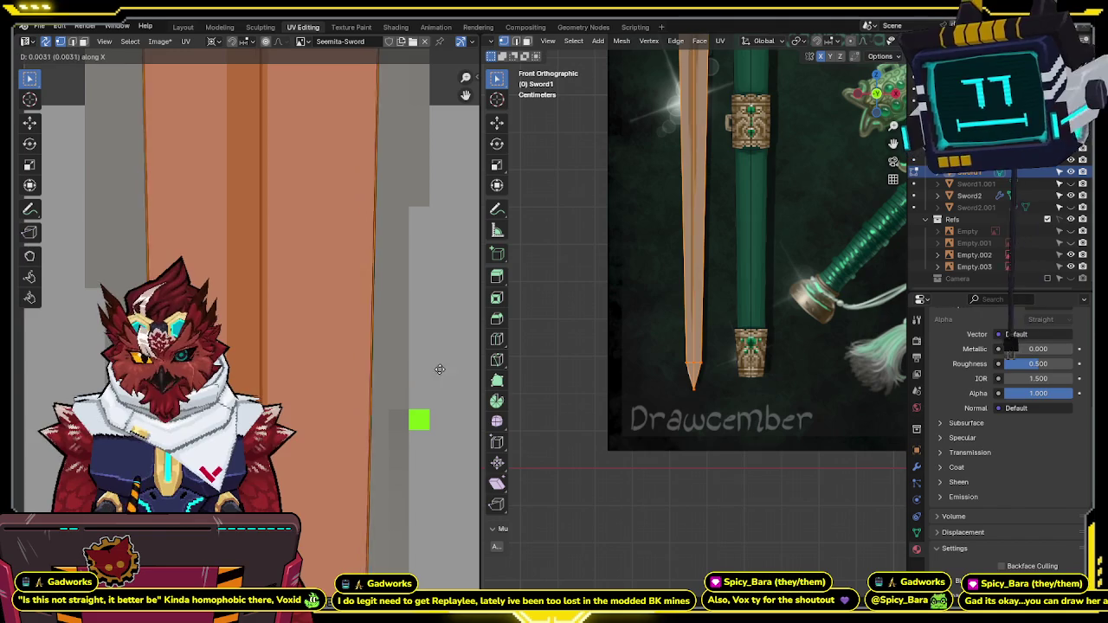
{"action": "left_click", "coordinate": [52, 374]}
Step: Move the hilt UVs sideways along the X axis
{"action": "scroll", "coordinate": [259, 330], "scroll_direction": "down", "scroll_amount": 3}
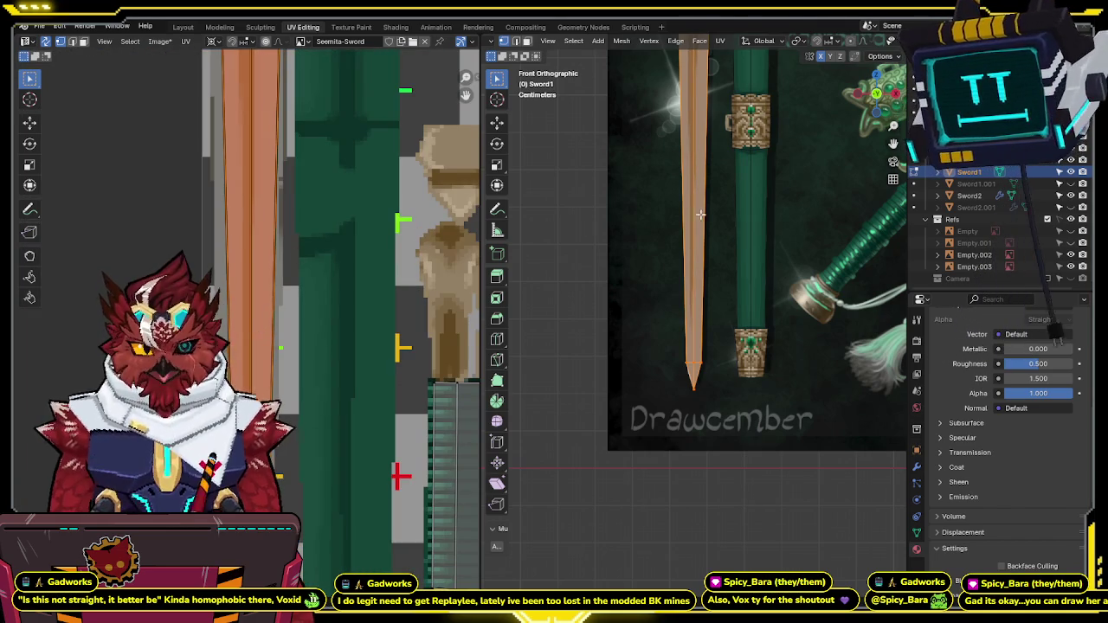
{"action": "scroll", "coordinate": [699, 214], "scroll_direction": "up", "scroll_amount": 2}
{"action": "scroll", "coordinate": [697, 260], "scroll_direction": "up", "scroll_amount": 2}
{"action": "scroll", "coordinate": [694, 311], "scroll_direction": "up", "scroll_amount": 2}
{"action": "scroll", "coordinate": [693, 364], "scroll_direction": "up", "scroll_amount": 2}
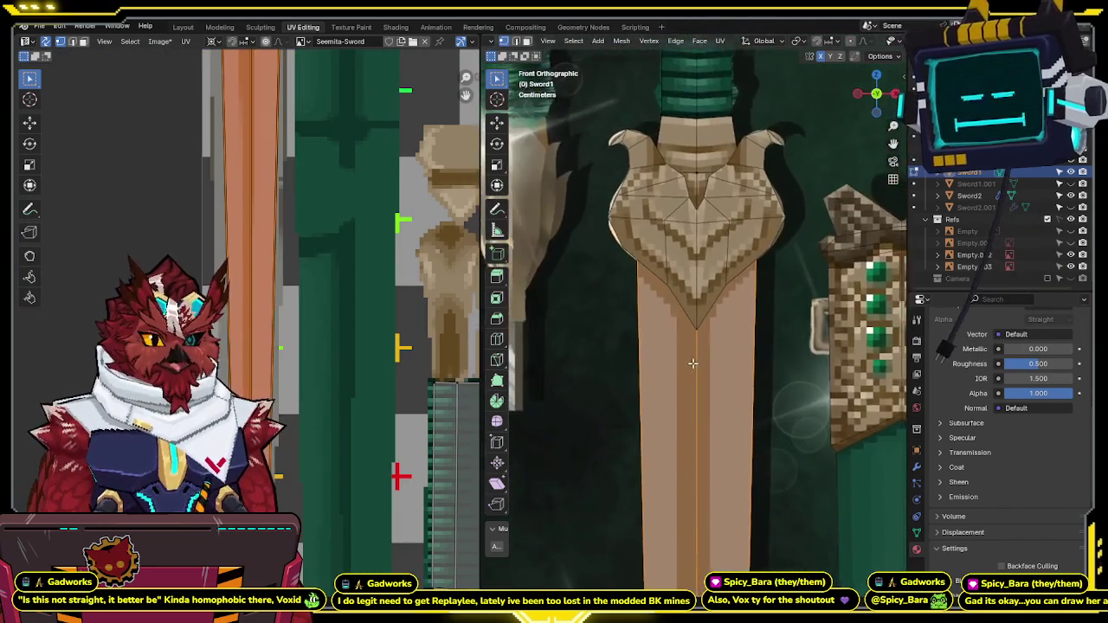
{"action": "scroll", "coordinate": [693, 364], "scroll_direction": "up", "scroll_amount": 2}
{"action": "middle_click_drag", "start_coordinate": [380, 365], "coordinate": [329, 314]}
{"action": "key", "text": "g"}
{"action": "key", "text": "x"}
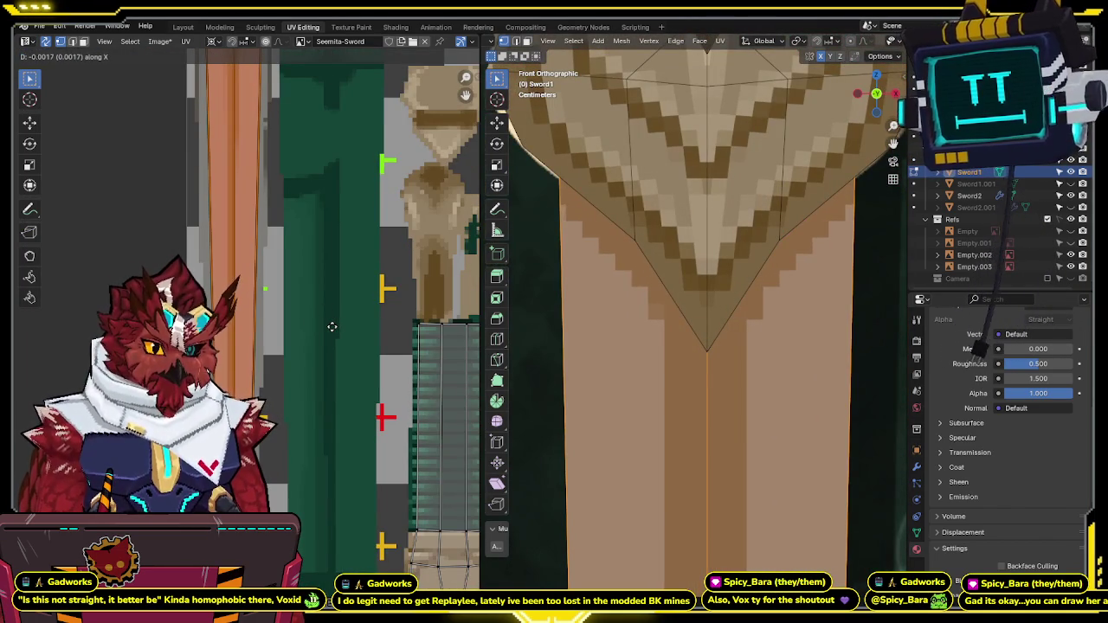
{"action": "left_click", "coordinate": [334, 326]}
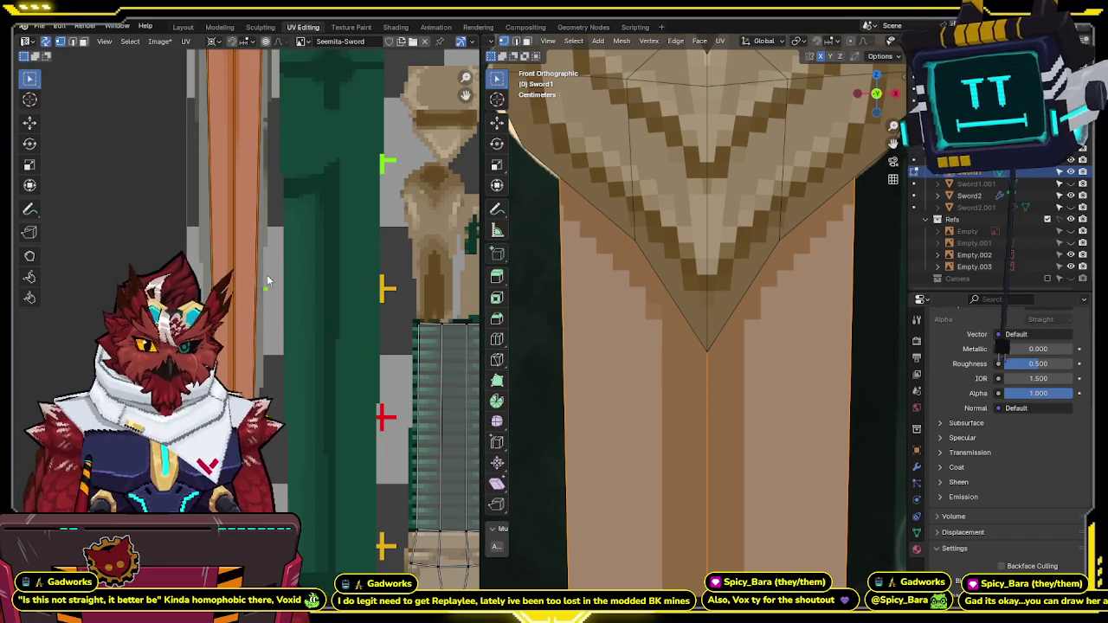
Step: Shift the triangle UV island horizontally, cancel a stray free move, and return to Texture Paint
{"action": "scroll", "coordinate": [277, 242], "scroll_direction": "down", "scroll_amount": 5, "text": "shift"}
{"action": "scroll", "coordinate": [289, 212], "scroll_direction": "up", "scroll_amount": 3}
{"action": "scroll", "coordinate": [303, 304], "scroll_direction": "down", "scroll_amount": 4, "text": "shift"}
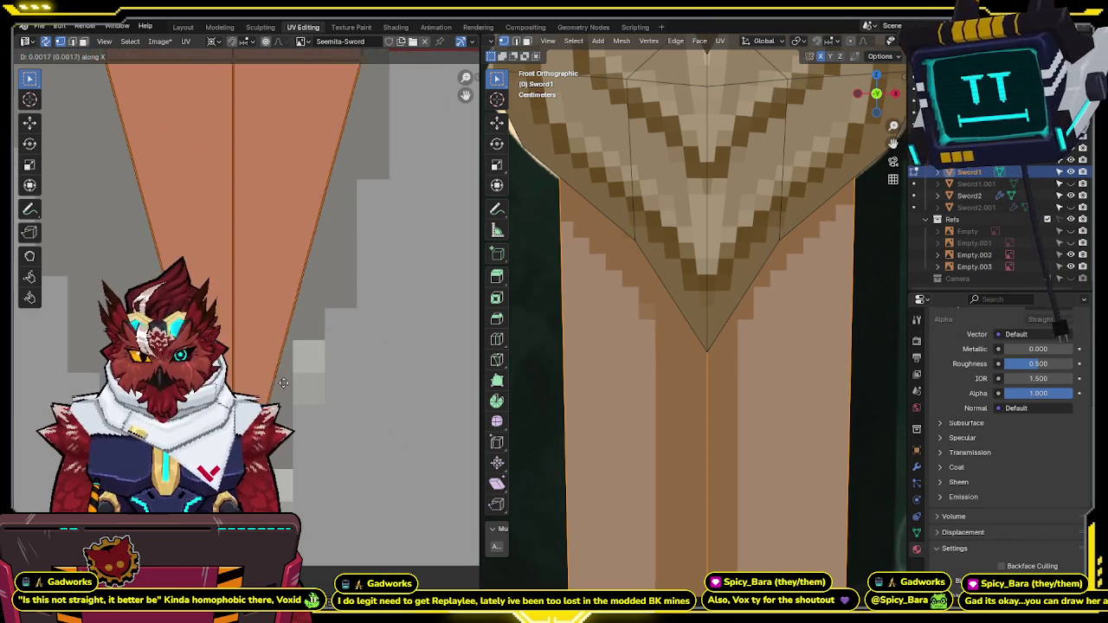
{"action": "key", "text": "g"}
{"action": "key", "text": "x"}
{"action": "left_click", "coordinate": [349, 394]}
{"action": "key", "text": "g"}
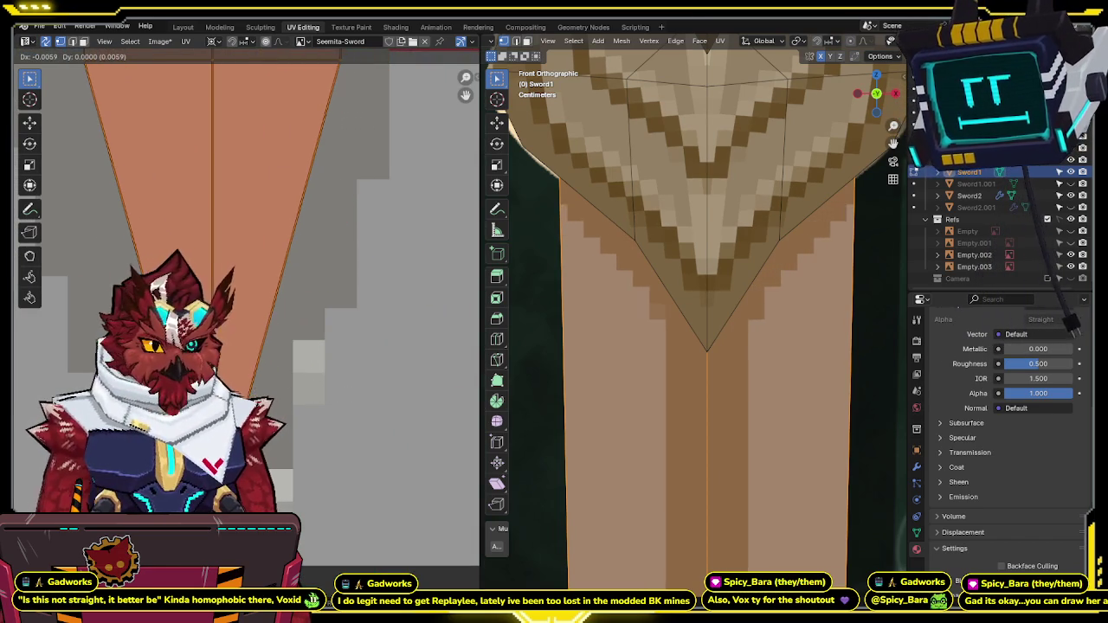
{"action": "key", "text": "Escape"}
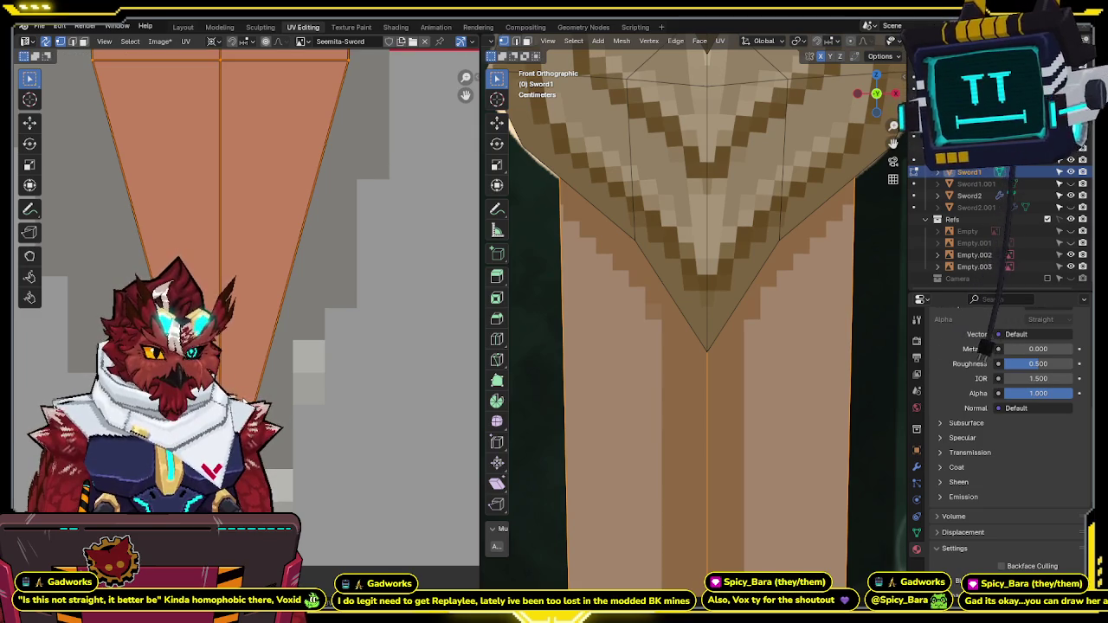
{"action": "key", "text": "ctrl+Page_Down"}
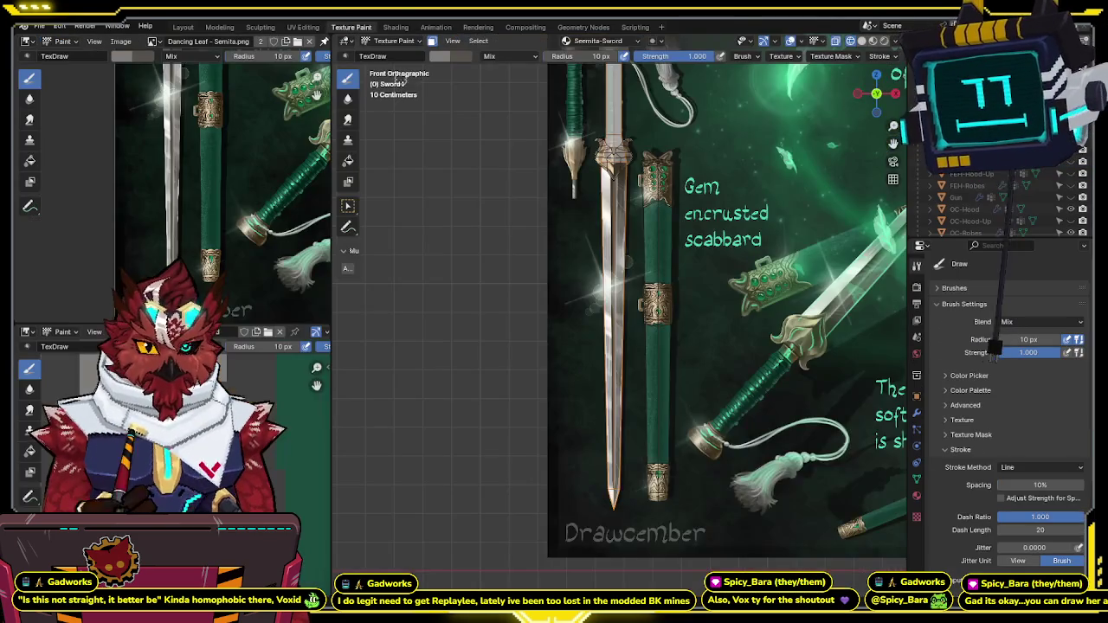
Step: Draw a straight Line stroke down the centre of the sword blade from guard to tip
{"action": "scroll", "coordinate": [589, 235], "scroll_direction": "up", "scroll_amount": 2}
{"action": "scroll", "coordinate": [566, 249], "scroll_direction": "up", "scroll_amount": 2}
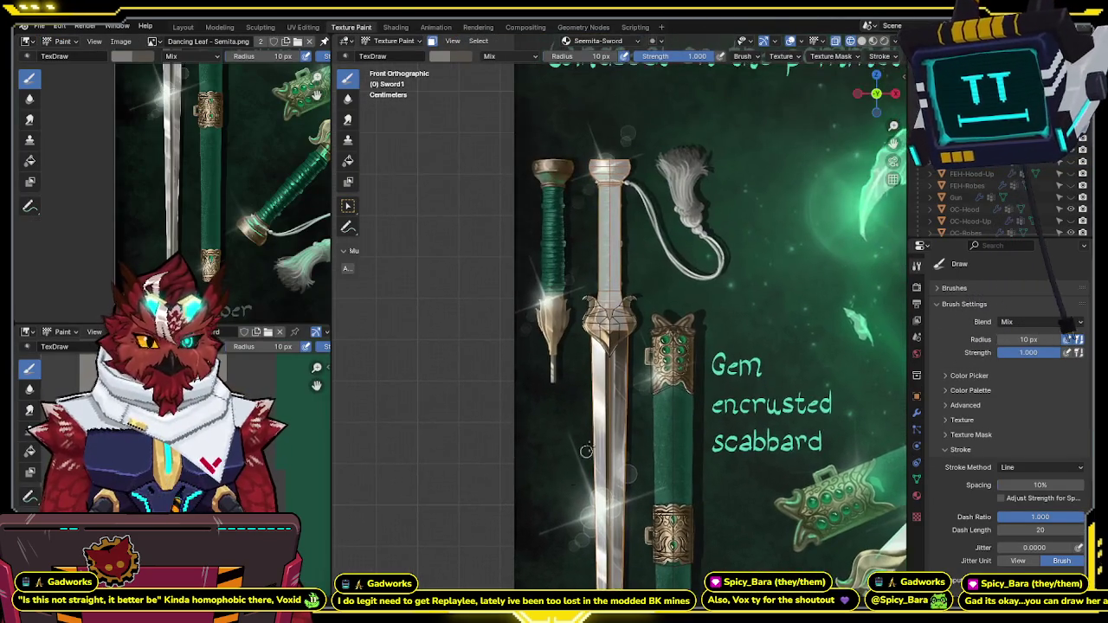
{"action": "scroll", "coordinate": [629, 280], "scroll_direction": "down", "scroll_amount": 2}
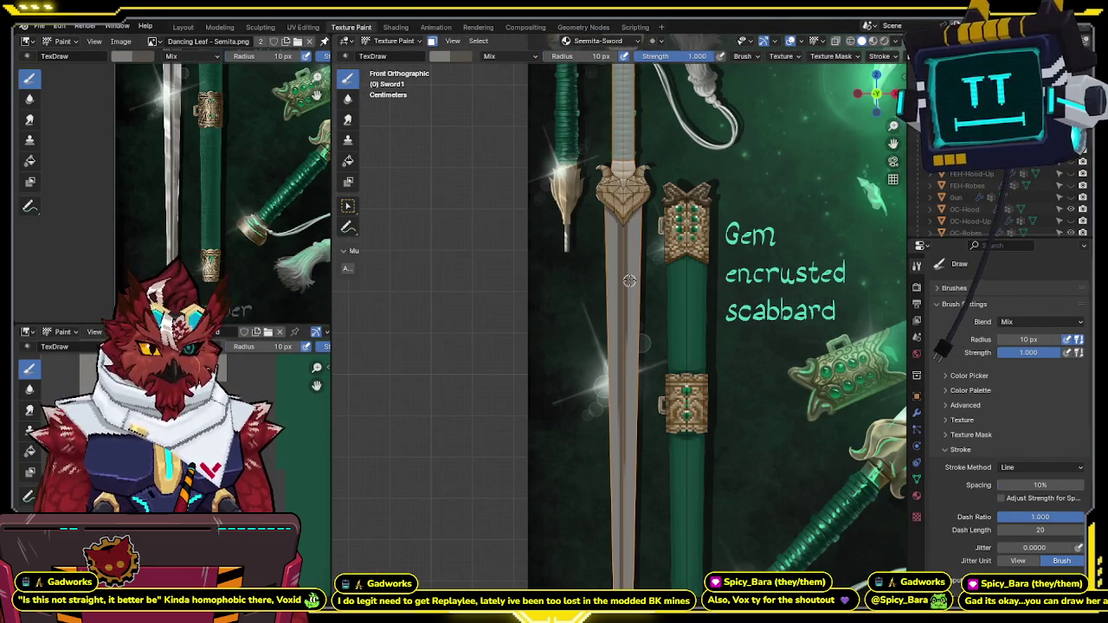
{"action": "scroll", "coordinate": [639, 282], "scroll_direction": "up", "scroll_amount": 2}
{"action": "scroll", "coordinate": [660, 311], "scroll_direction": "down", "scroll_amount": 2}
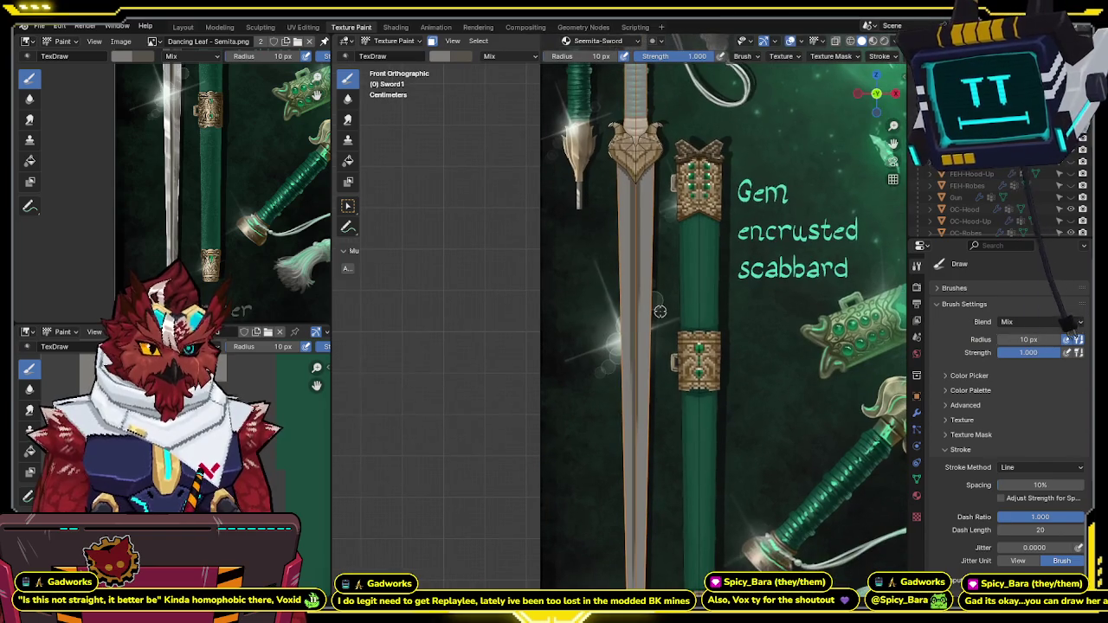
{"action": "scroll", "coordinate": [657, 297], "scroll_direction": "up", "scroll_amount": 2}
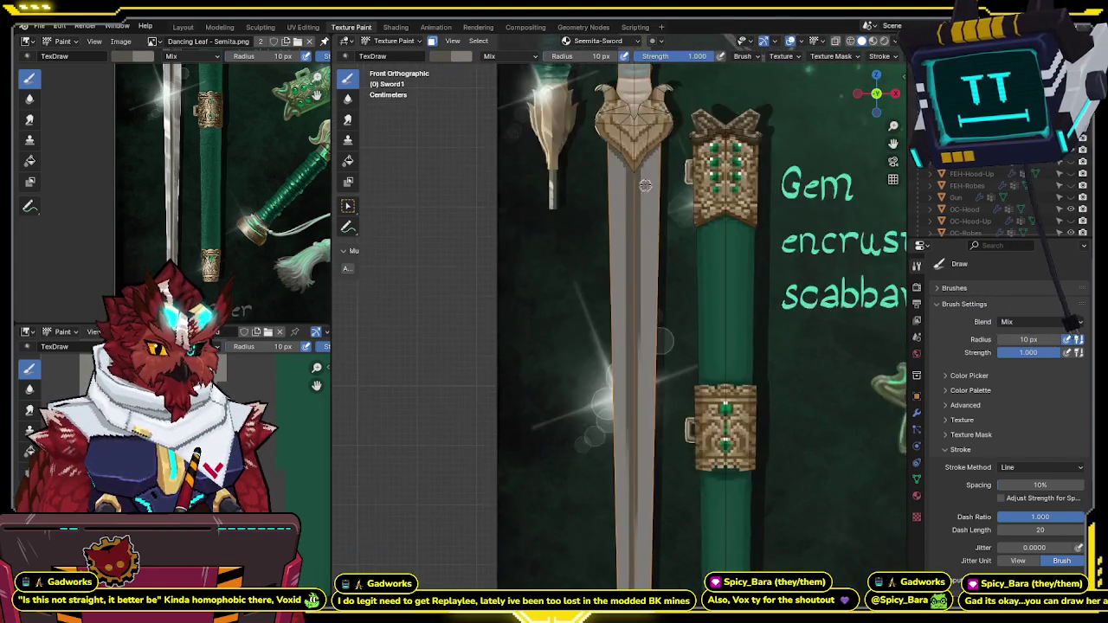
{"action": "scroll", "coordinate": [650, 214], "scroll_direction": "down", "scroll_amount": 3}
{"action": "scroll", "coordinate": [636, 162], "scroll_direction": "up", "scroll_amount": 3}
{"action": "scroll", "coordinate": [637, 162], "scroll_direction": "up", "scroll_amount": 1}
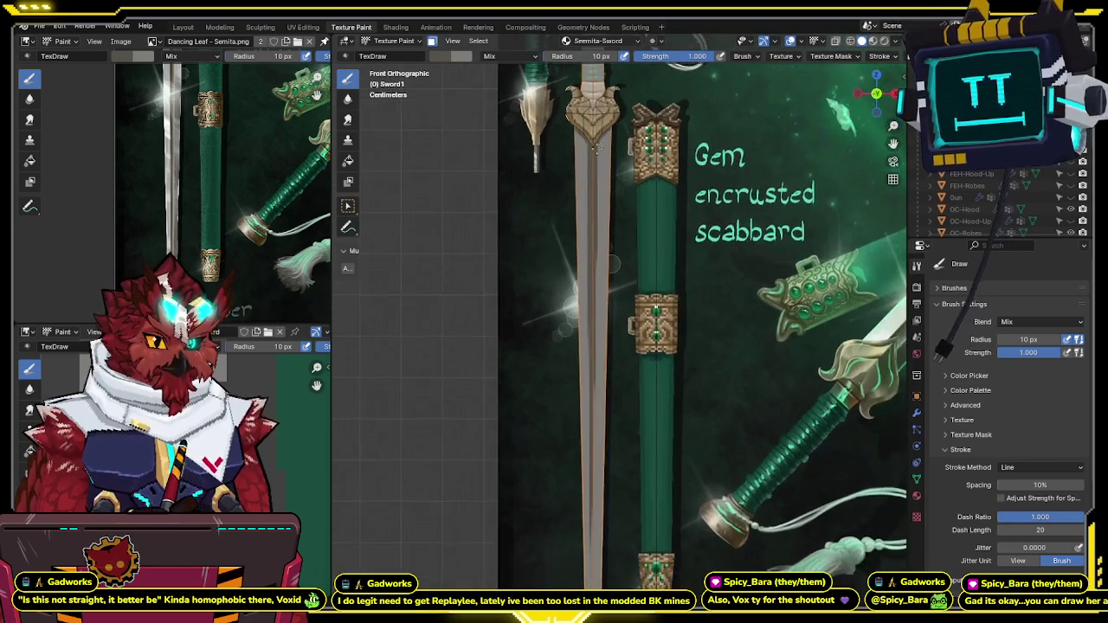
{"action": "scroll", "coordinate": [615, 156], "scroll_direction": "down", "scroll_amount": 1}
{"action": "scroll", "coordinate": [589, 147], "scroll_direction": "down", "scroll_amount": 1}
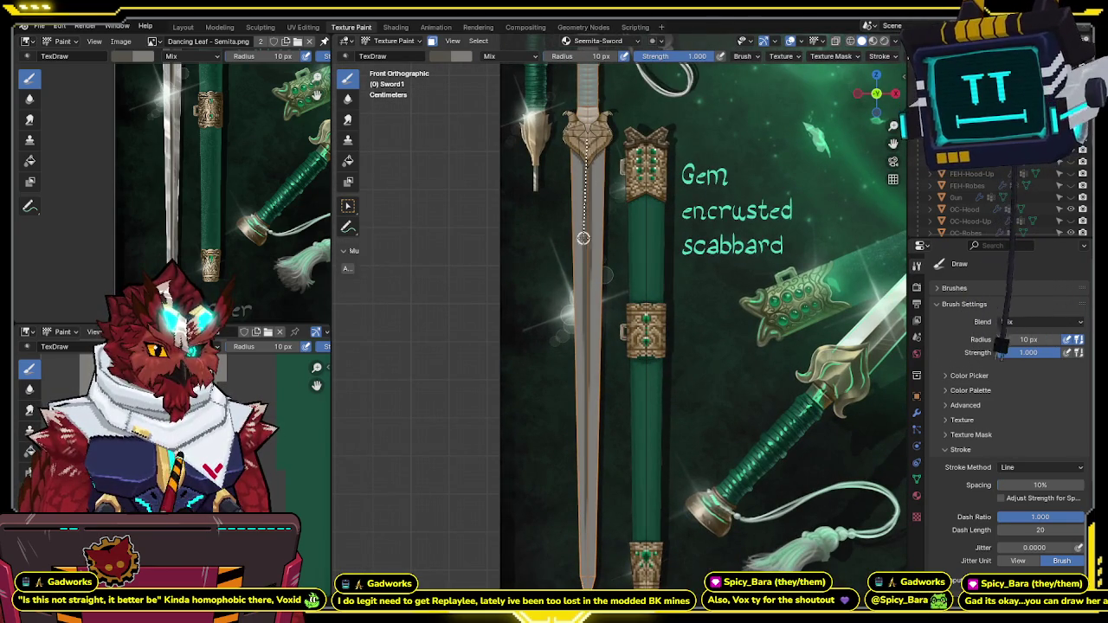
{"action": "left_click_drag", "start_coordinate": [587, 571], "coordinate": [586, 573]}
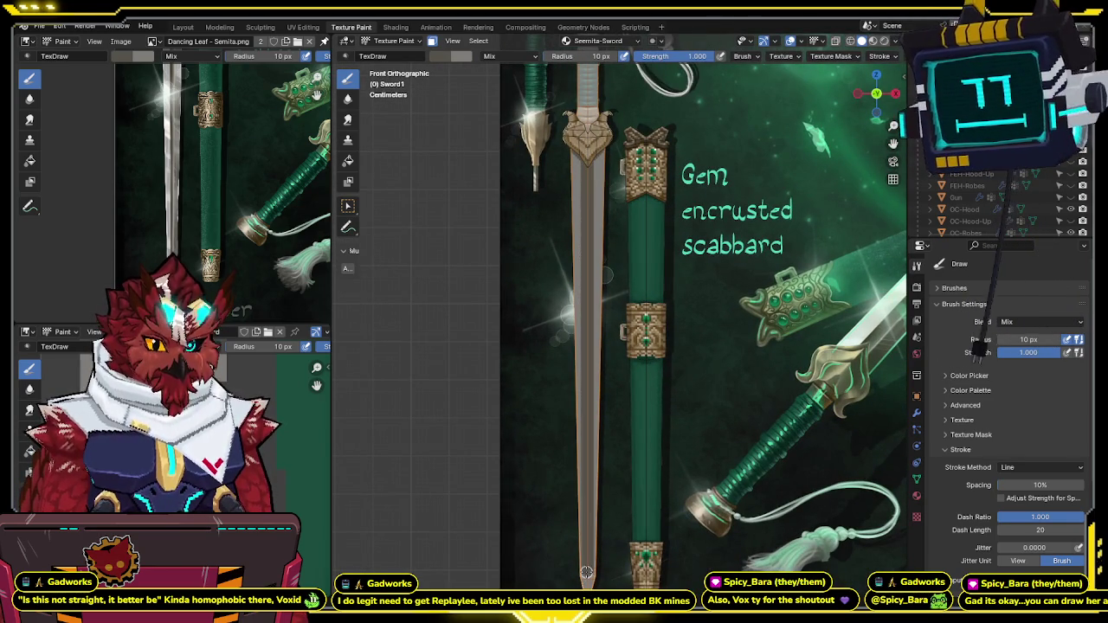
Step: Shrink the brush to 8 px, paint a line down the blade centre, and check it without the backdrop
{"action": "key", "text": "bracketleft"}
{"action": "key", "text": "bracketleft"}
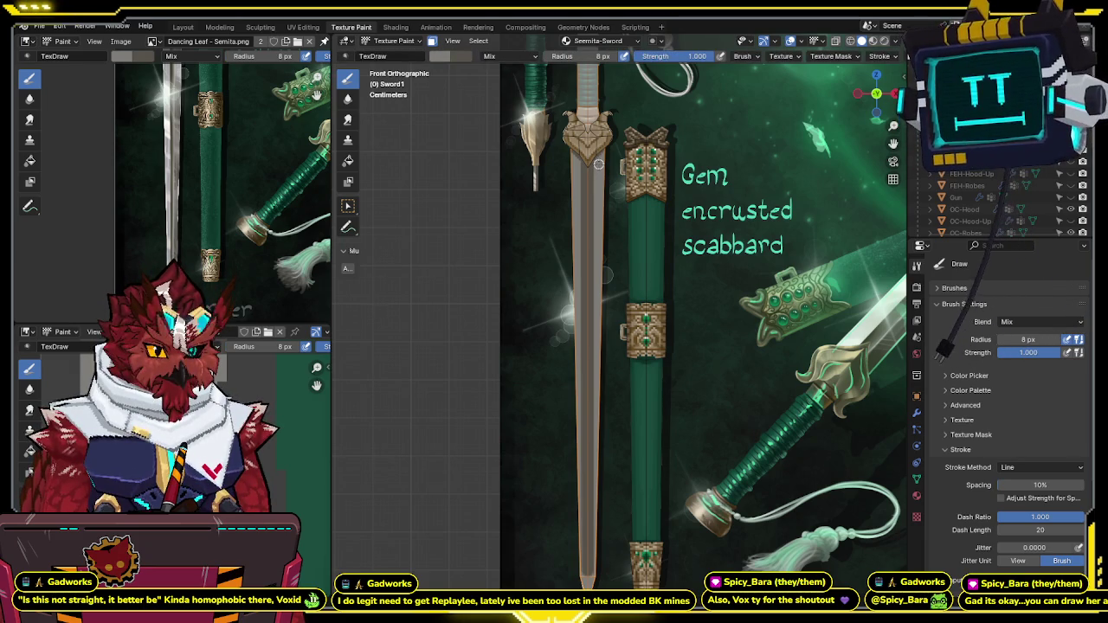
{"action": "left_click_drag", "start_coordinate": [598, 164], "coordinate": [589, 586]}
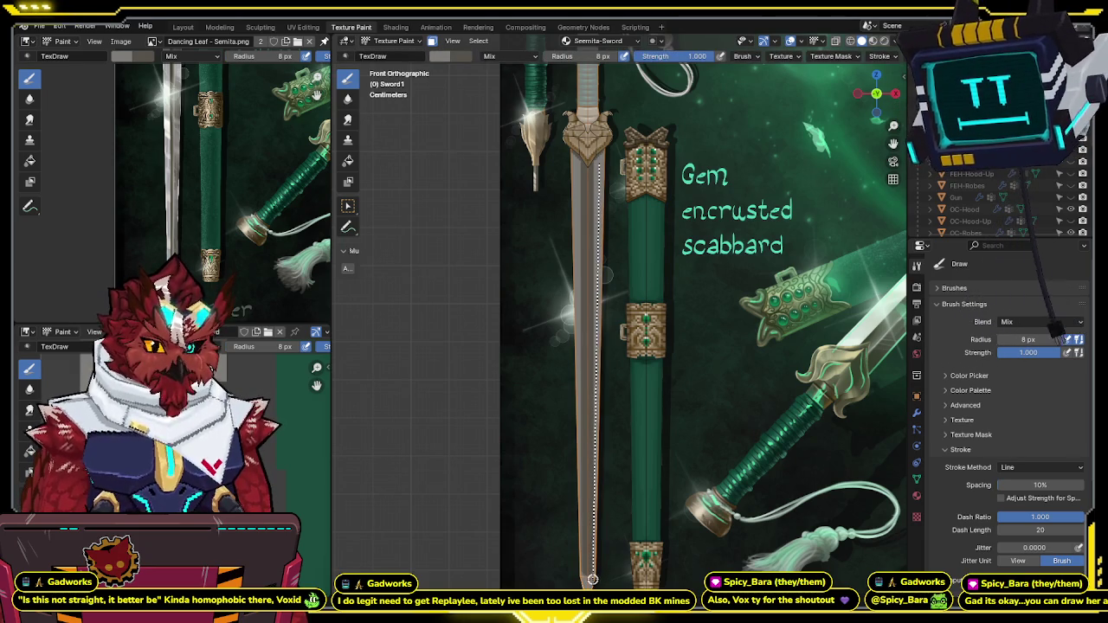
{"action": "key", "text": "shift+alt+z"}
{"action": "scroll", "coordinate": [605, 540], "scroll_direction": "down", "scroll_amount": 2}
{"action": "scroll", "coordinate": [617, 394], "scroll_direction": "up", "scroll_amount": 3}
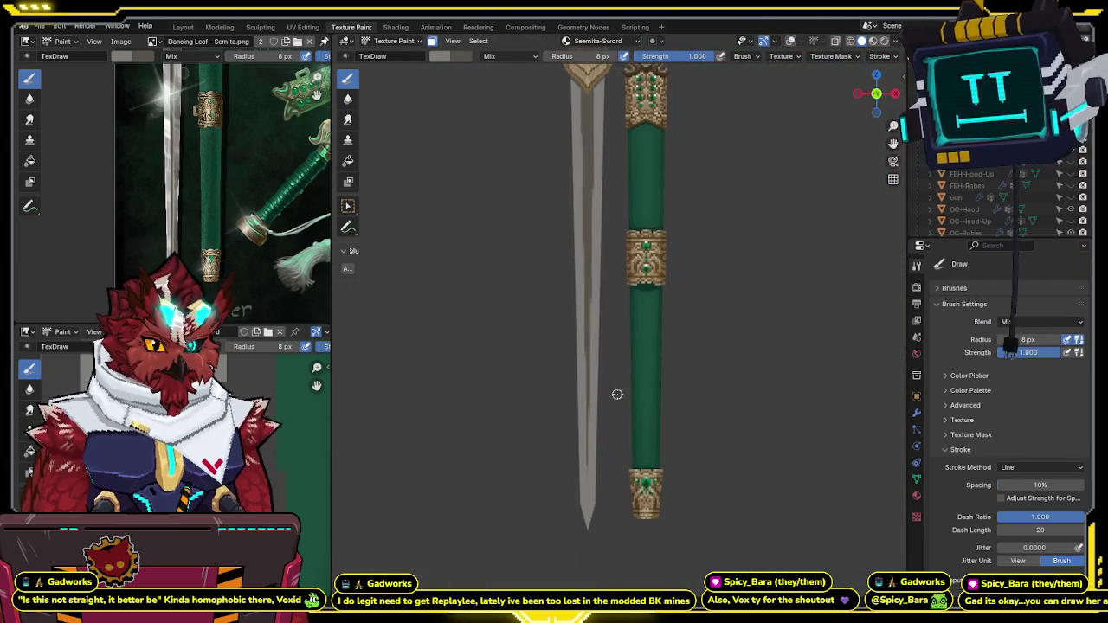
{"action": "key", "text": "shift+alt+z"}
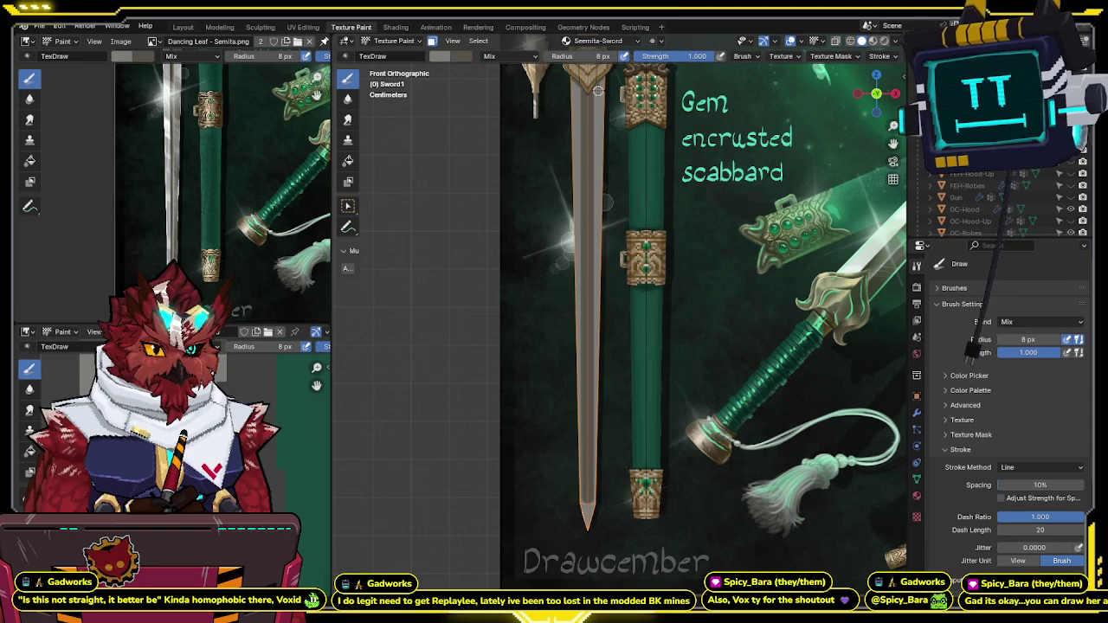
Step: Paint more straight lines from blade top to tip and return to Front Orthographic view
{"action": "mouse_move", "coordinate": [601, 190]}
{"action": "left_mouse_down"}
{"action": "mouse_move", "coordinate": [596, 499]}
{"action": "mouse_move", "coordinate": [594, 100]}
{"action": "left_mouse_up"}
{"action": "scroll", "coordinate": [594, 101], "scroll_direction": "up", "scroll_amount": 1}
{"action": "left_click_drag", "start_coordinate": [594, 100], "coordinate": [588, 515]}
{"action": "scroll", "coordinate": [837, 54], "scroll_direction": "down", "scroll_amount": 4}
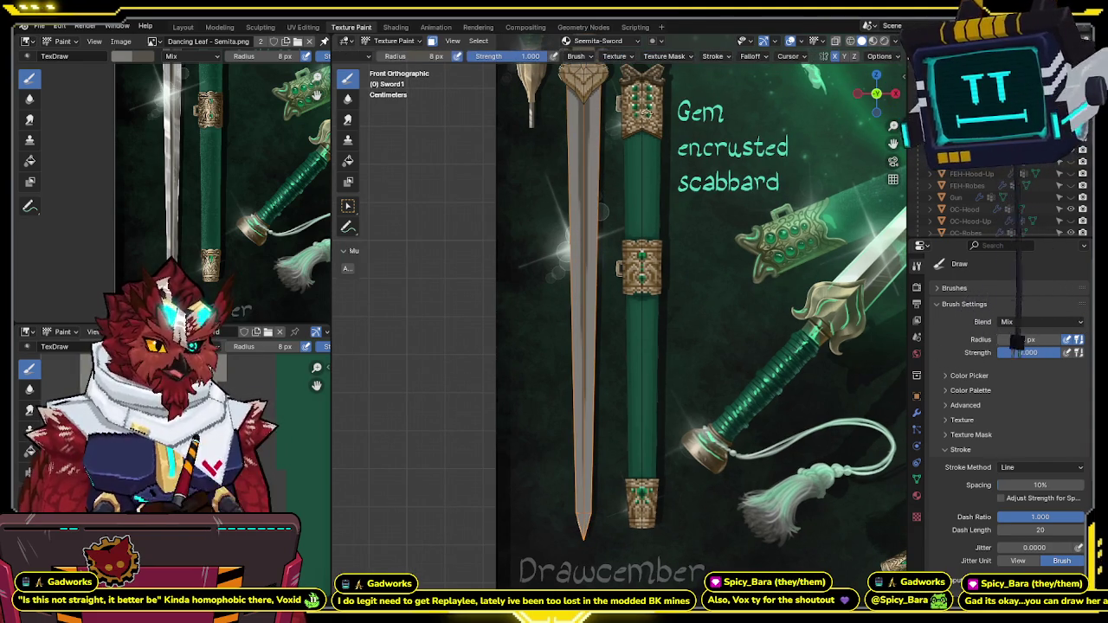
{"action": "middle_click_drag", "start_coordinate": [598, 199], "coordinate": [617, 187]}
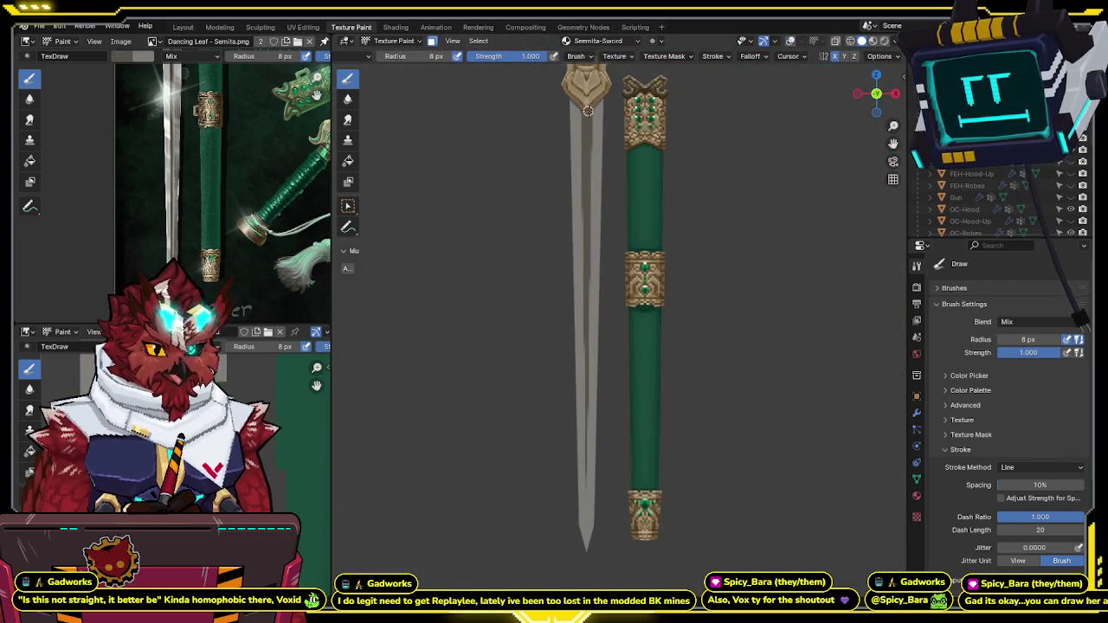
{"action": "key", "text": "KP_1"}
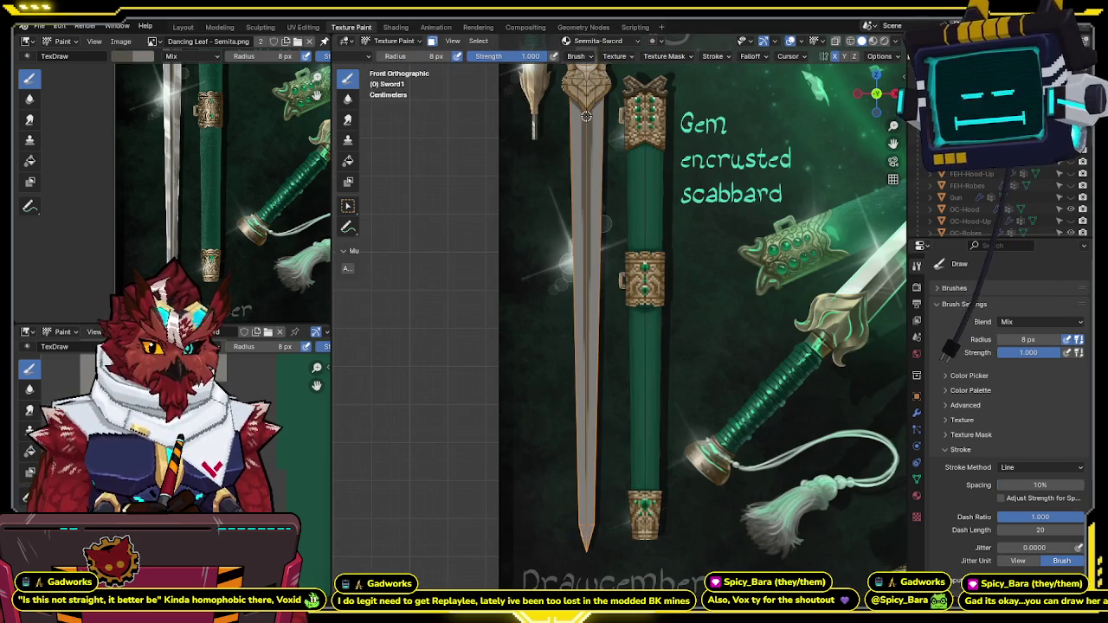
{"action": "left_click", "coordinate": [303, 26]}
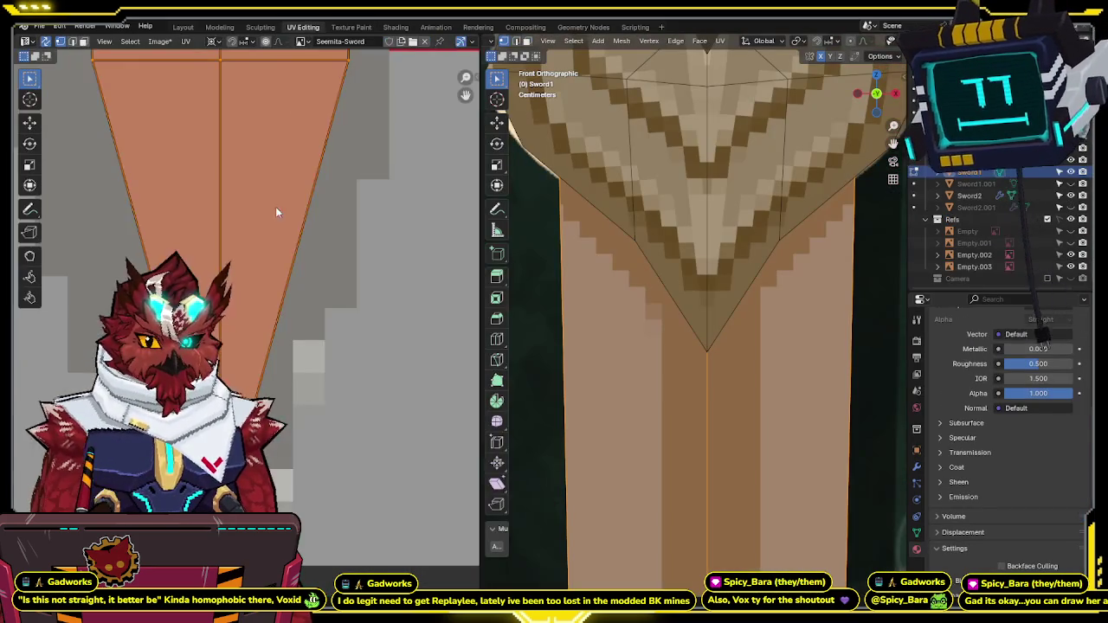
Step: Zoom onto the blade UV island and nudge it horizontally three times to centre the stripe
{"action": "scroll", "coordinate": [293, 233], "scroll_direction": "down", "scroll_amount": 3}
{"action": "mouse_move", "coordinate": [293, 232]}
{"action": "middle_mouse_down"}
{"action": "mouse_move", "coordinate": [253, 152]}
{"action": "mouse_move", "coordinate": [238, 303]}
{"action": "mouse_move", "coordinate": [249, 209]}
{"action": "mouse_move", "coordinate": [298, 431]}
{"action": "mouse_move", "coordinate": [337, 275]}
{"action": "mouse_move", "coordinate": [260, 286]}
{"action": "middle_mouse_up"}
{"action": "scroll", "coordinate": [298, 431], "scroll_direction": "down", "scroll_amount": 1}
{"action": "scroll", "coordinate": [335, 279], "scroll_direction": "up", "scroll_amount": 2}
{"action": "middle_click_drag", "start_coordinate": [782, 418], "coordinate": [774, 113], "text": "shift"}
{"action": "key", "text": "g"}
{"action": "key", "text": "x"}
{"action": "left_click", "coordinate": [332, 384]}
{"action": "key", "text": "g"}
{"action": "key", "text": "x"}
{"action": "left_click", "coordinate": [378, 384]}
{"action": "key", "text": "g"}
{"action": "key", "text": "x"}
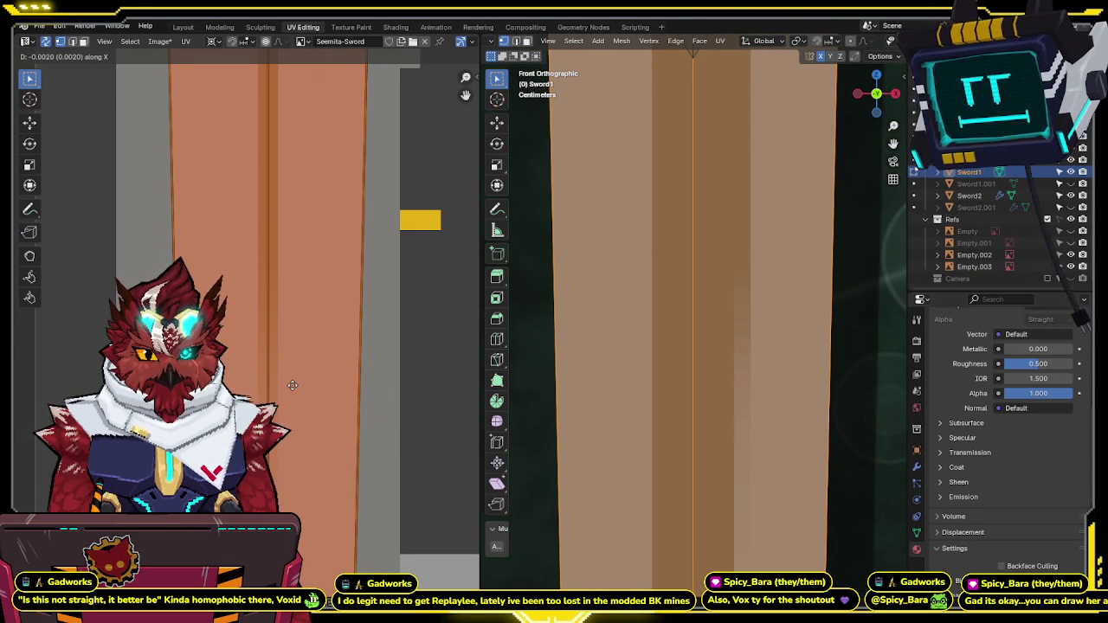
{"action": "left_click", "coordinate": [294, 385]}
{"action": "scroll", "coordinate": [626, 299], "scroll_direction": "down", "scroll_amount": 5}
{"action": "scroll", "coordinate": [747, 228], "scroll_direction": "up", "scroll_amount": 2}
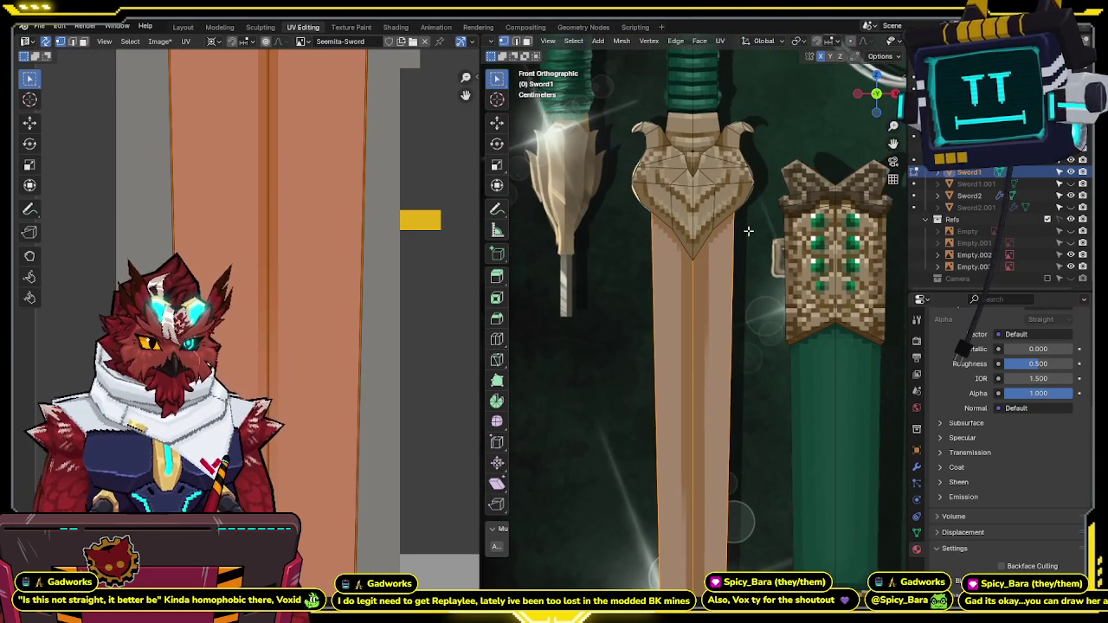
{"action": "scroll", "coordinate": [749, 231], "scroll_direction": "up", "scroll_amount": 4}
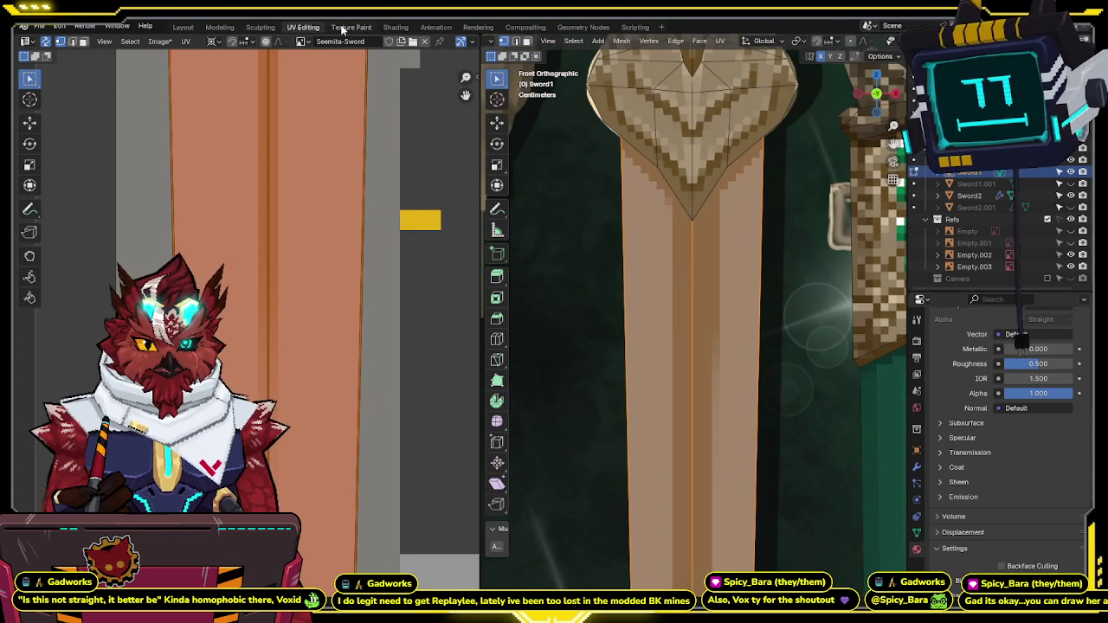
Step: Back in Texture Paint, paint a straight white line down the centre of the blade
{"action": "key", "text": "ctrl+Page_Down"}
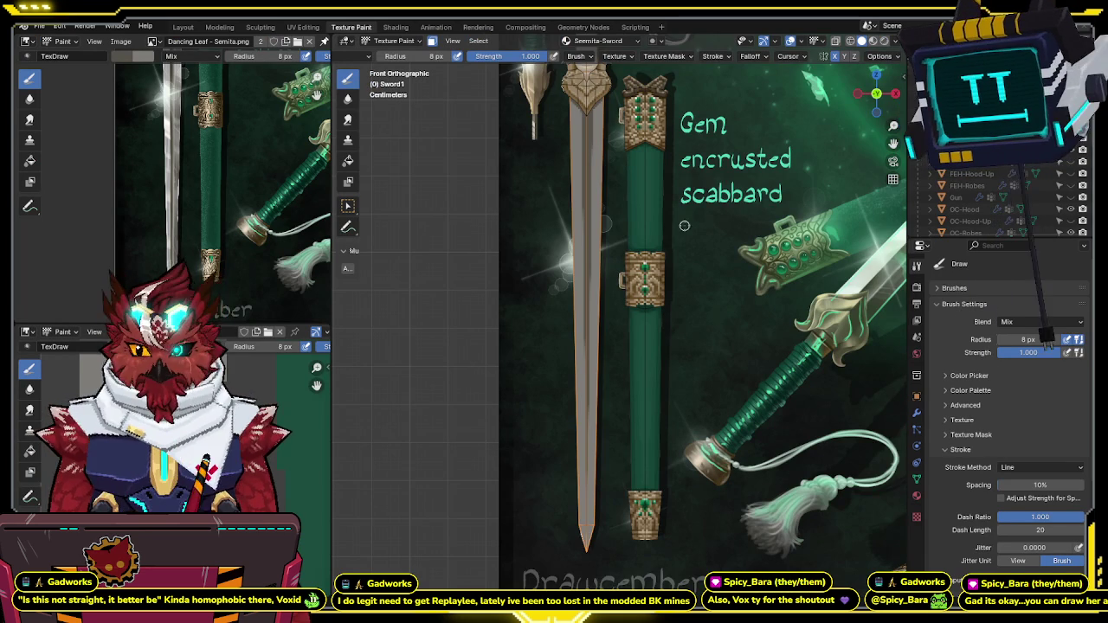
{"action": "middle_click_drag", "start_coordinate": [703, 185], "coordinate": [732, 175], "text": "shift"}
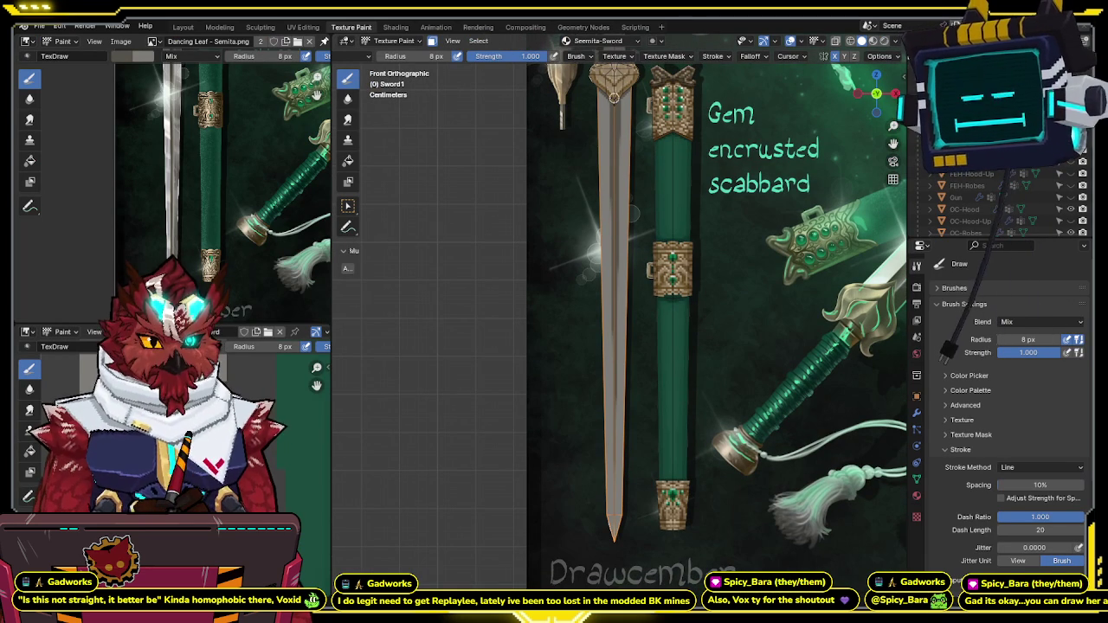
{"action": "left_click_drag", "start_coordinate": [613, 96], "coordinate": [614, 517]}
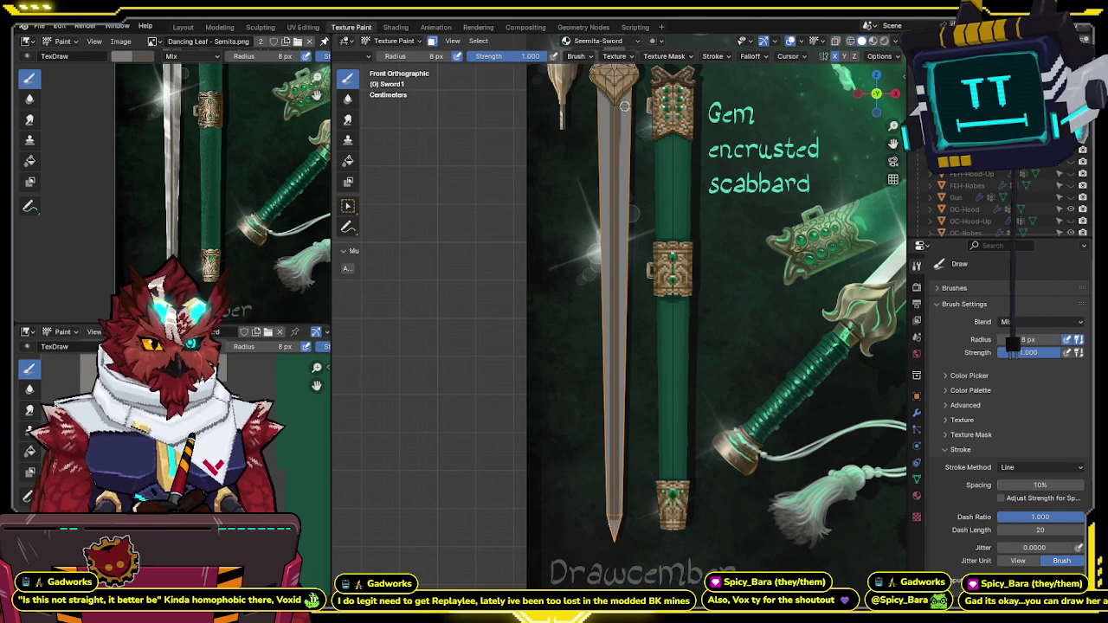
{"action": "left_click_drag", "start_coordinate": [623, 106], "coordinate": [619, 517]}
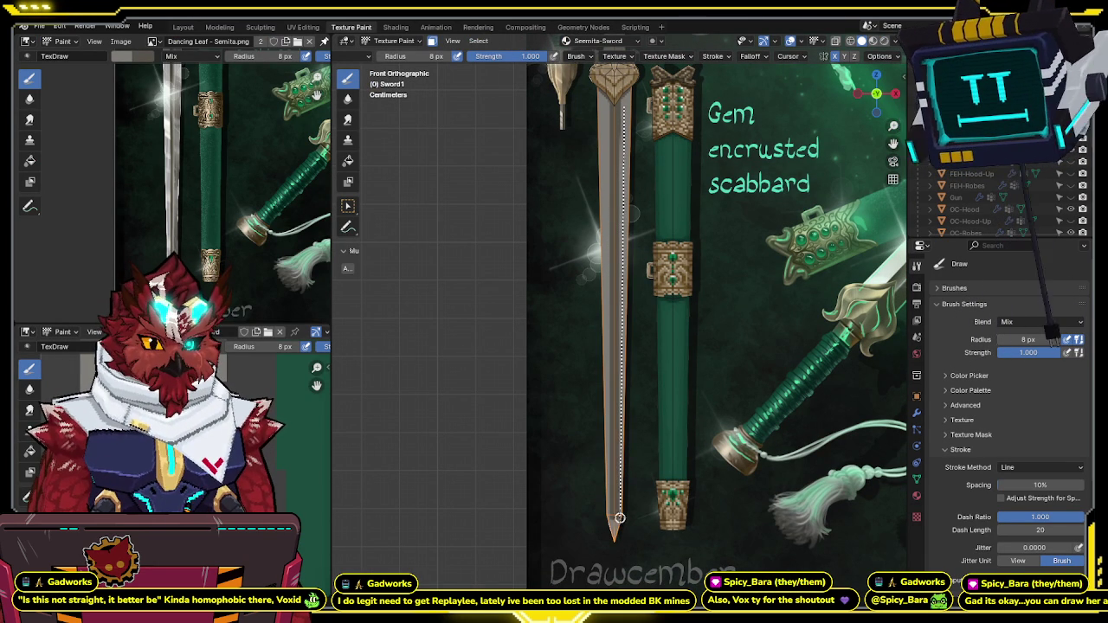
{"action": "key", "text": "shift+alt+z"}
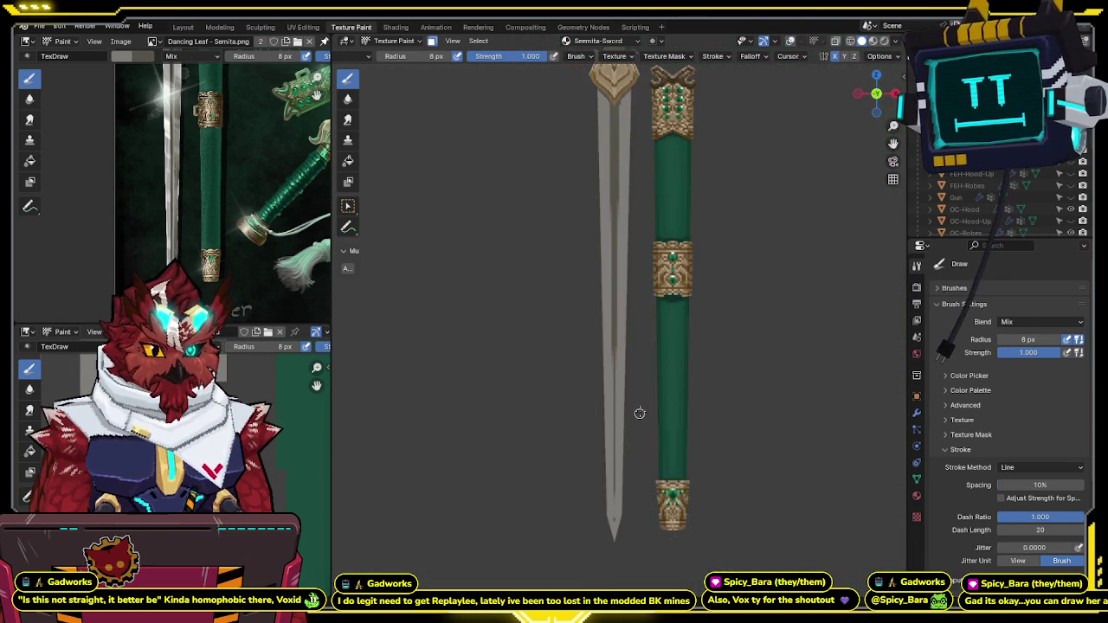
{"action": "scroll", "coordinate": [618, 282], "scroll_direction": "up", "scroll_amount": 2, "text": "ctrl"}
{"action": "scroll", "coordinate": [618, 282], "scroll_direction": "up", "scroll_amount": 2}
{"action": "key", "text": "shift+alt+z"}
{"action": "scroll", "coordinate": [618, 283], "scroll_direction": "up", "scroll_amount": 2}
Step: Set the brush Stroke Method to Space and raise the Radius to 27 px
{"action": "left_click", "coordinate": [1042, 468]}
{"action": "left_click", "coordinate": [1039, 507]}
{"action": "scroll", "coordinate": [595, 231], "scroll_direction": "up", "scroll_amount": 1}
{"action": "scroll", "coordinate": [594, 232], "scroll_direction": "up", "scroll_amount": 3}
{"action": "scroll", "coordinate": [606, 234], "scroll_direction": "up", "scroll_amount": 2}
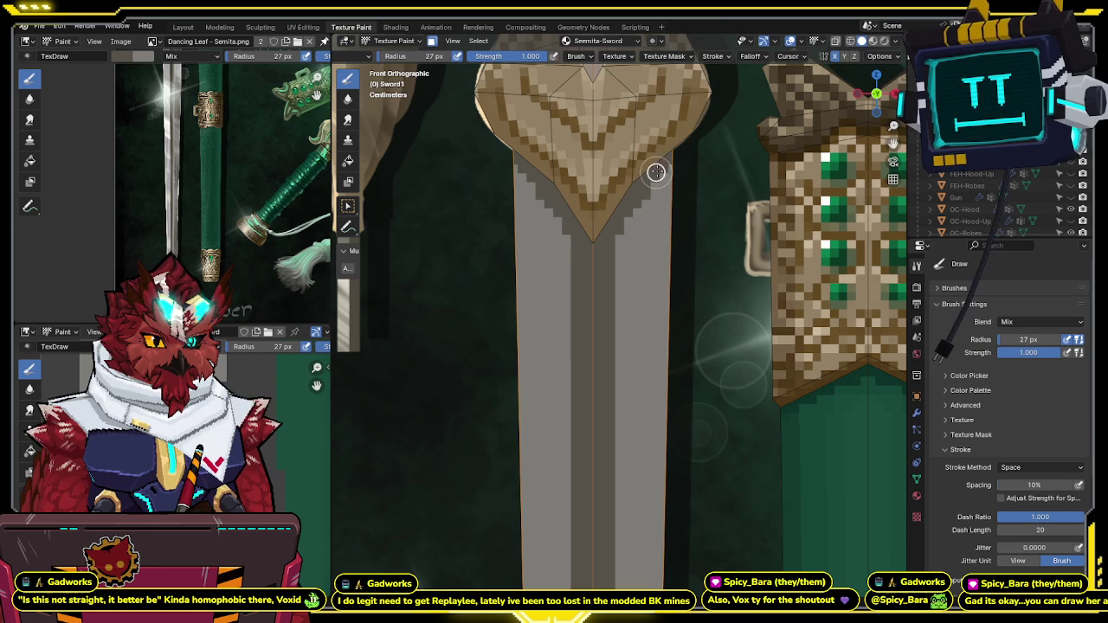
Step: Frame the blade tip in the viewport, briefly hiding the reference backdrop to check it
{"action": "middle_click_drag", "start_coordinate": [687, 148], "coordinate": [667, 156], "text": "shift"}
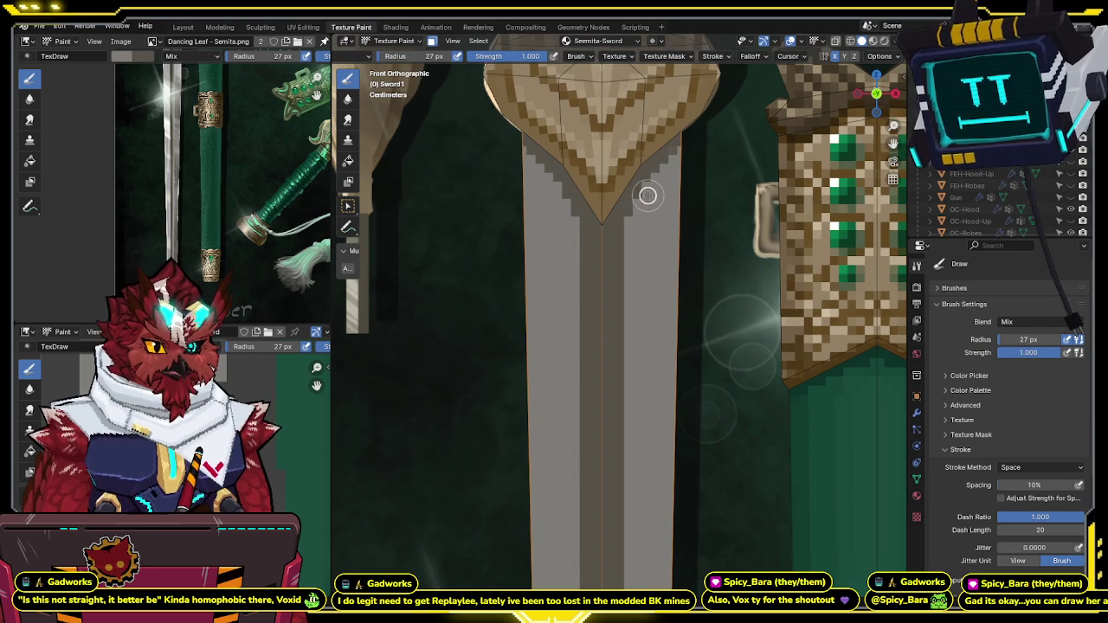
{"action": "scroll", "coordinate": [645, 199], "scroll_direction": "down", "scroll_amount": 4}
{"action": "scroll", "coordinate": [607, 132], "scroll_direction": "up", "scroll_amount": 2}
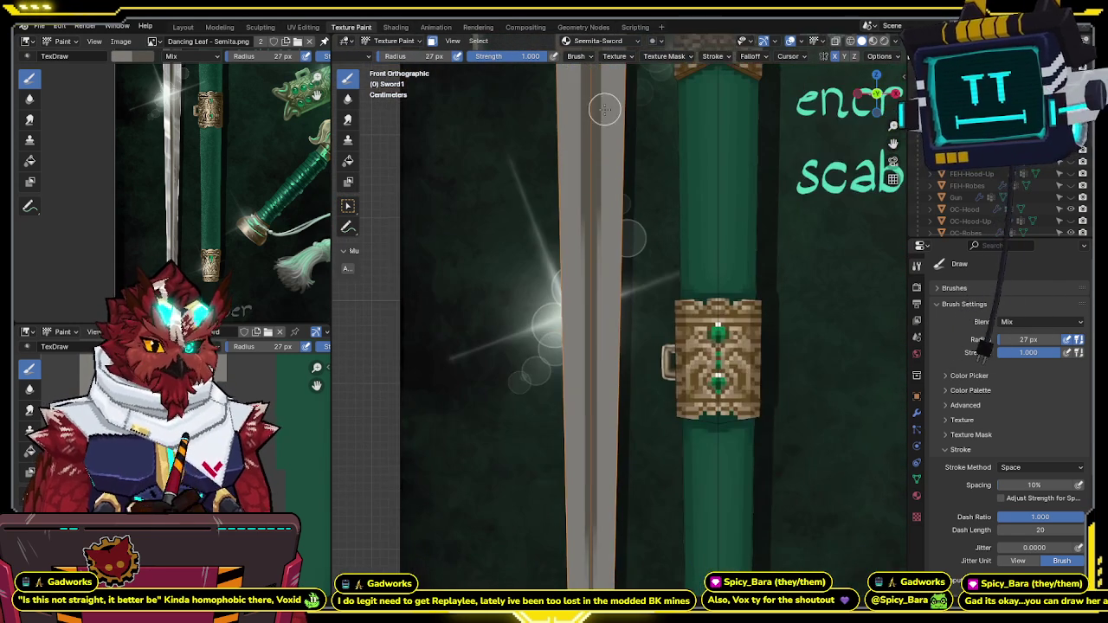
{"action": "scroll", "coordinate": [607, 131], "scroll_direction": "up", "scroll_amount": 1}
{"action": "scroll", "coordinate": [615, 352], "scroll_direction": "down", "scroll_amount": 2}
{"action": "scroll", "coordinate": [614, 352], "scroll_direction": "down", "scroll_amount": 3}
{"action": "scroll", "coordinate": [645, 225], "scroll_direction": "up", "scroll_amount": 2}
{"action": "key", "text": "shift+alt+z"}
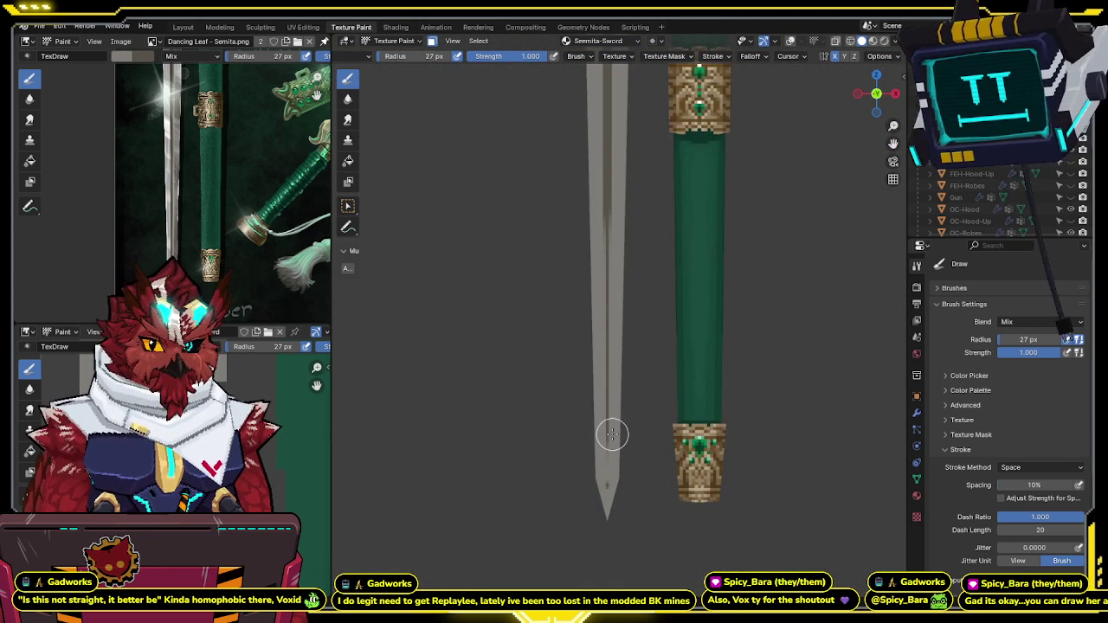
{"action": "middle_click_drag", "start_coordinate": [605, 408], "coordinate": [601, 280], "text": "shift"}
{"action": "scroll", "coordinate": [593, 287], "scroll_direction": "up", "scroll_amount": 1}
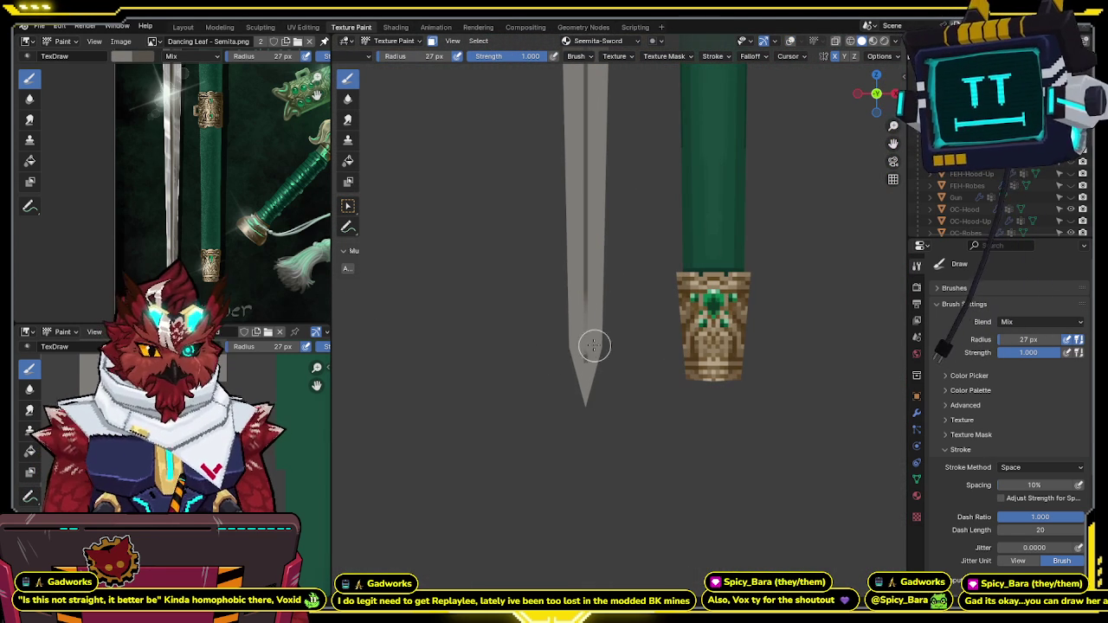
{"action": "scroll", "coordinate": [596, 292], "scroll_direction": "up", "scroll_amount": 2}
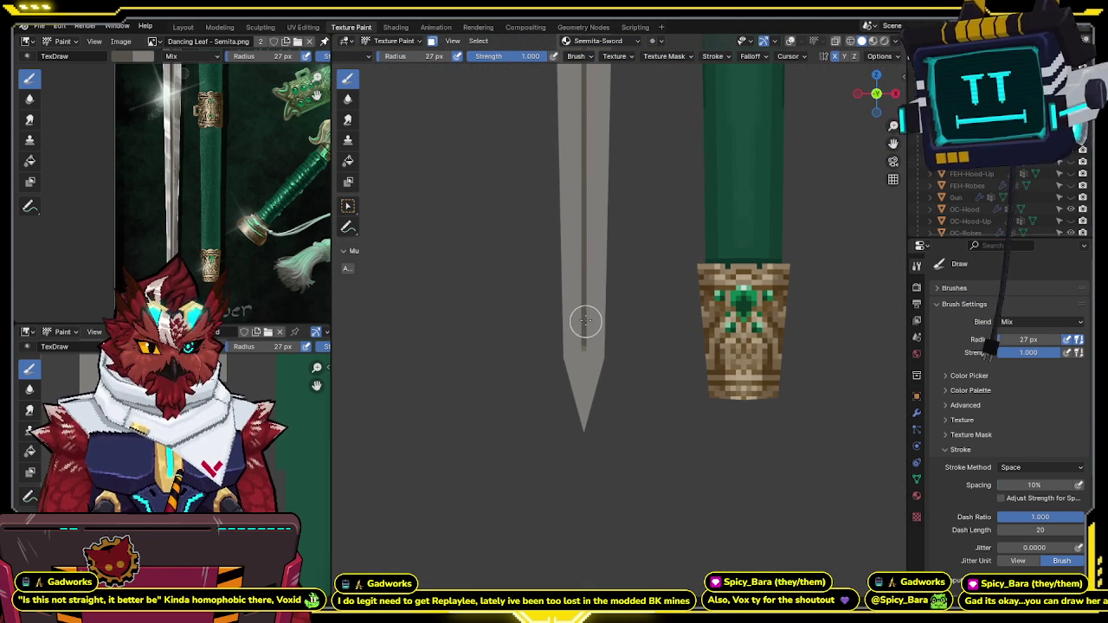
{"action": "middle_click_drag", "start_coordinate": [583, 342], "coordinate": [588, 297]}
{"action": "key", "text": "shift+alt+z"}
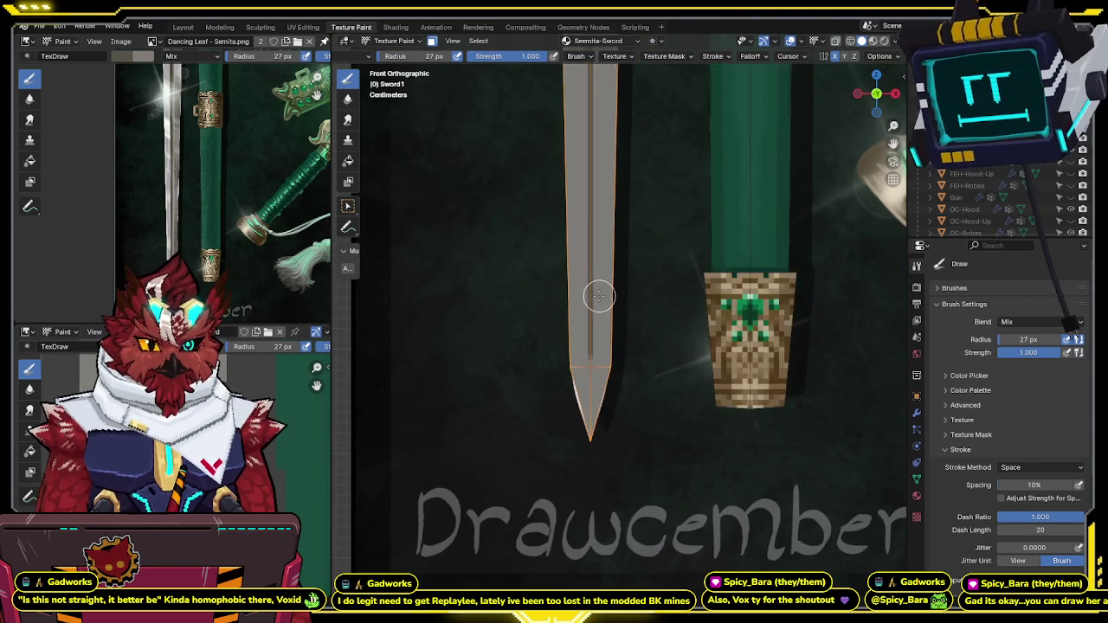
{"action": "scroll", "coordinate": [588, 311], "scroll_direction": "up", "scroll_amount": 3, "text": "shift"}
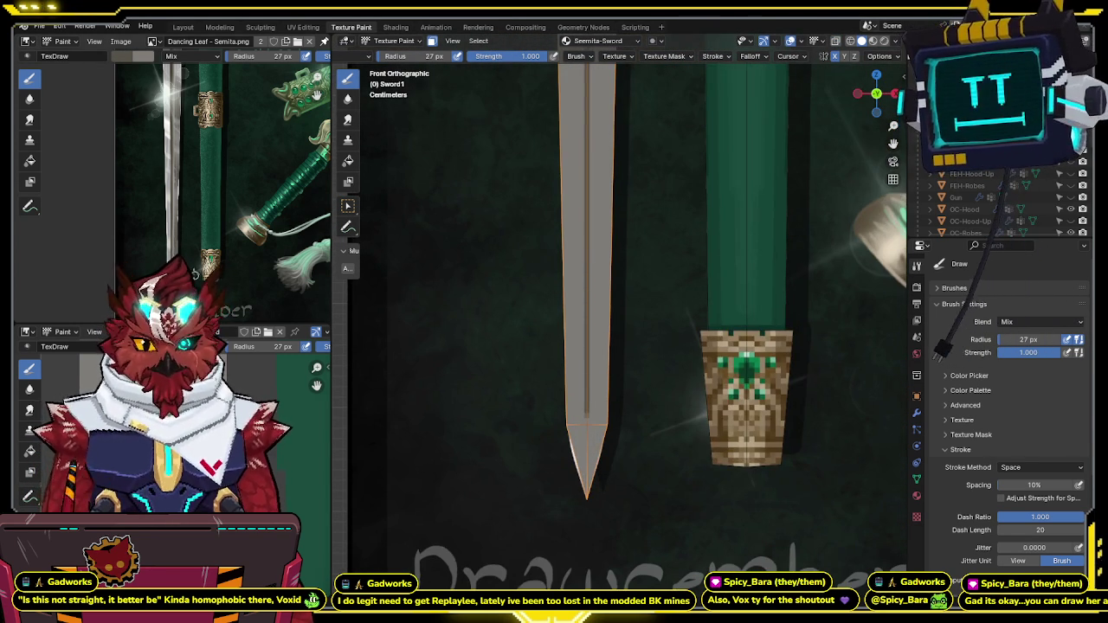
Step: Zoom the reference image to the tip and paint a white highlight on the tip's left edge
{"action": "middle_click_drag", "start_coordinate": [161, 295], "coordinate": [156, 217]}
{"action": "scroll", "coordinate": [156, 213], "scroll_direction": "up", "scroll_amount": 2}
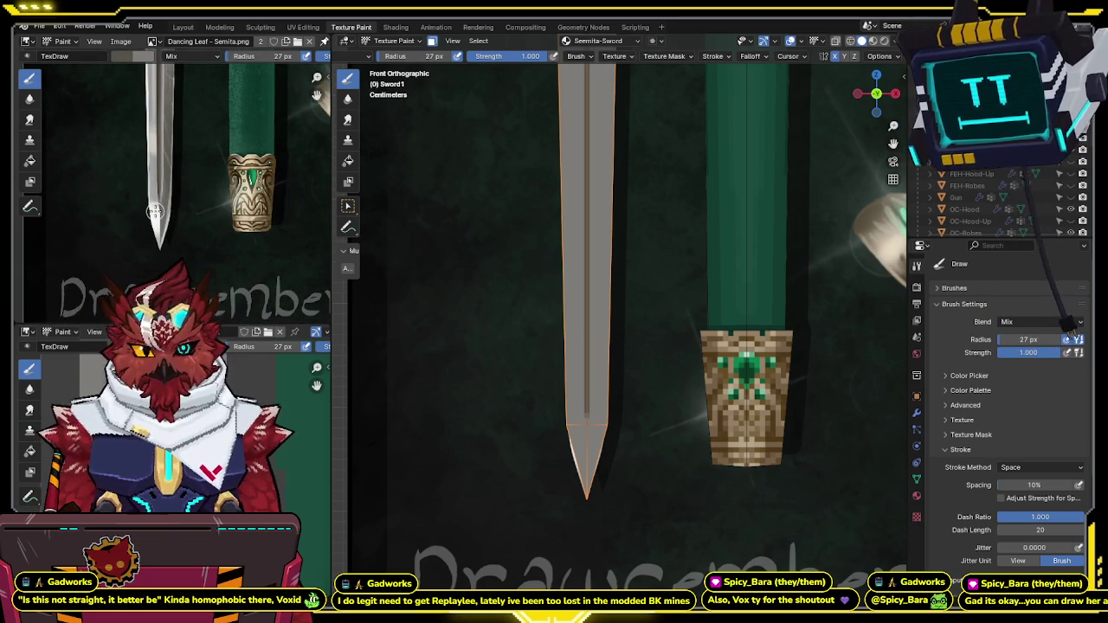
{"action": "middle_click_drag", "start_coordinate": [527, 329], "coordinate": [564, 241], "text": "shift"}
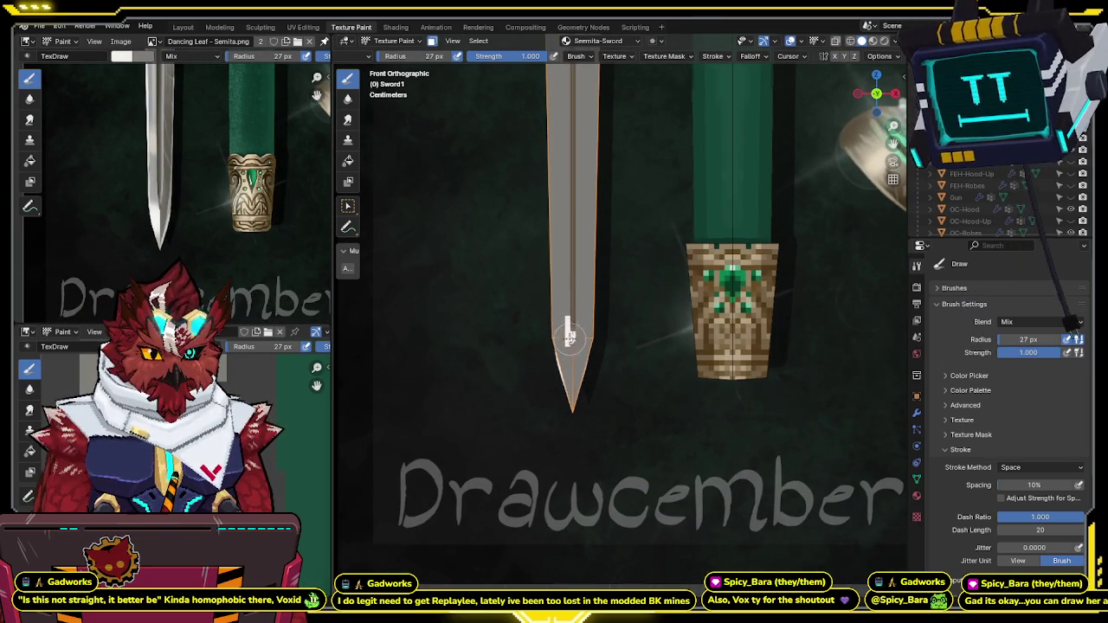
{"action": "left_click_drag", "start_coordinate": [563, 345], "coordinate": [553, 355]}
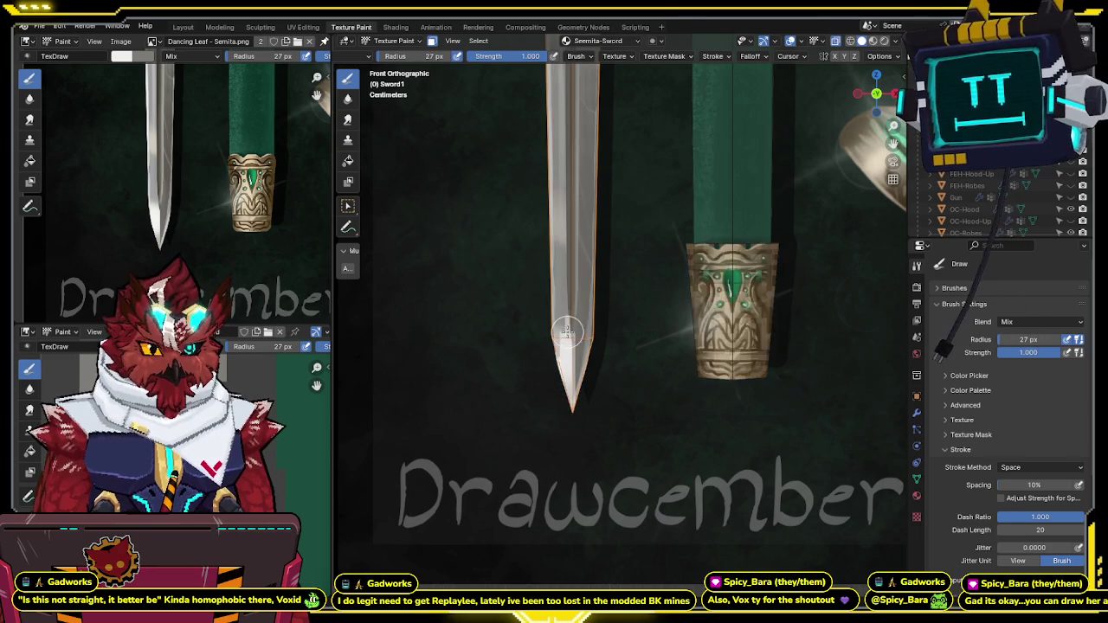
{"action": "middle_click_drag", "start_coordinate": [568, 296], "coordinate": [565, 358], "text": "shift"}
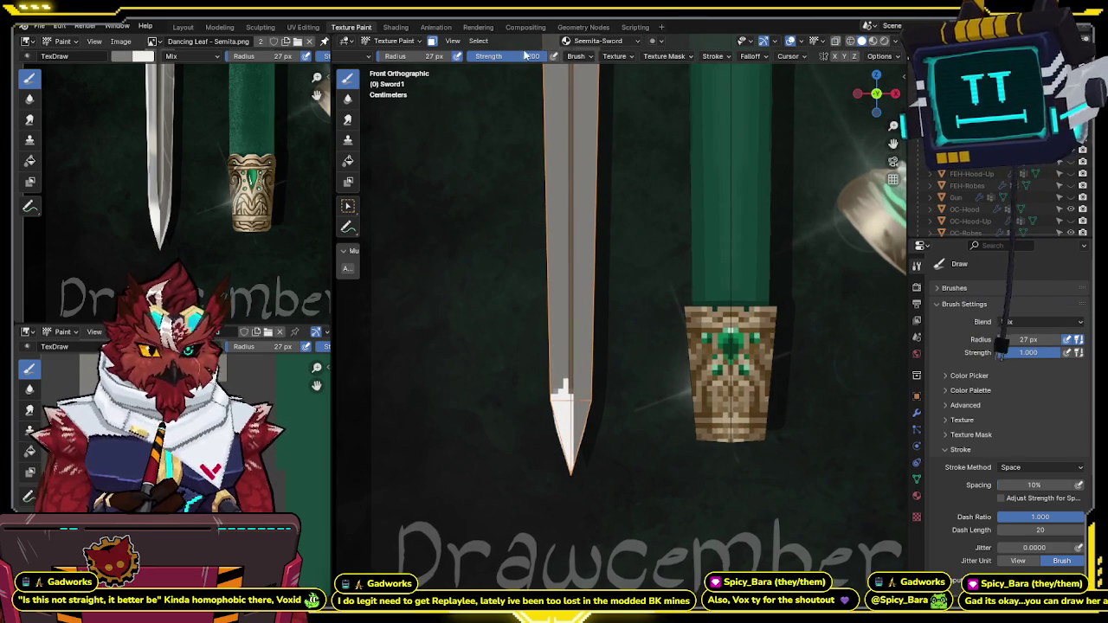
Step: Set the brush strength to 0.5 and frame the sword tip
{"action": "type", "text": "0.5"}
{"action": "key", "text": "Return"}
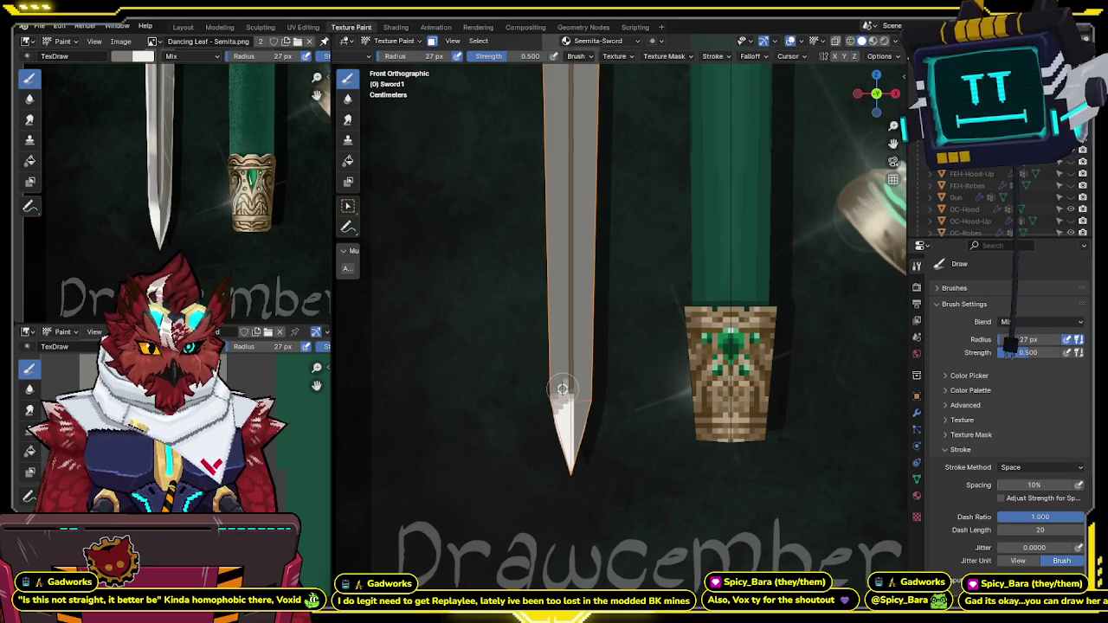
{"action": "middle_click_drag", "start_coordinate": [562, 375], "coordinate": [564, 349], "text": "shift"}
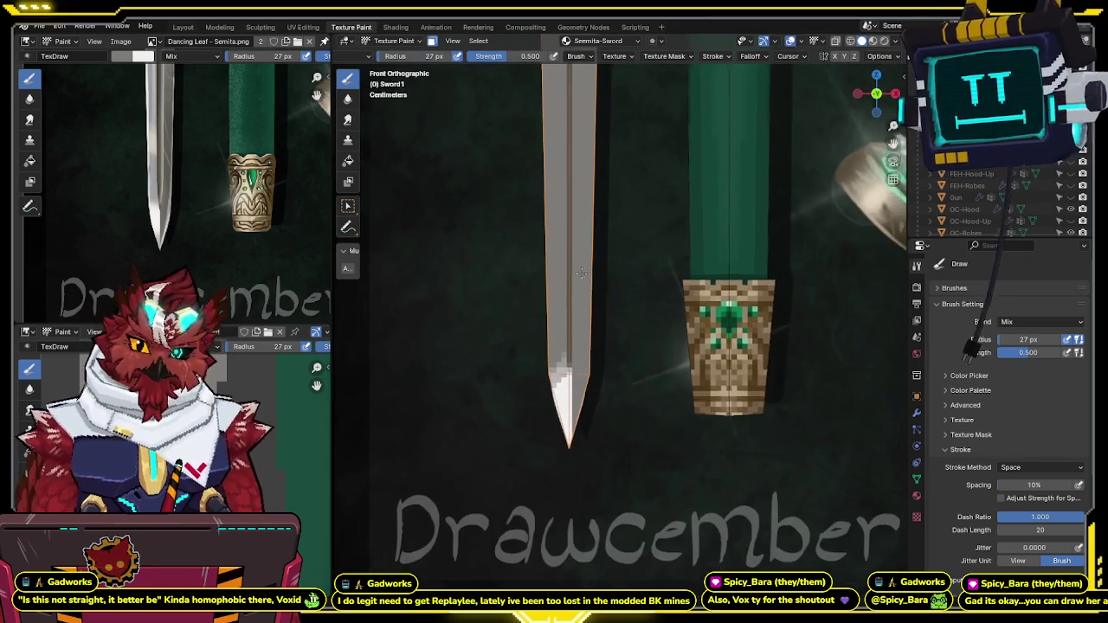
{"action": "middle_click_drag", "start_coordinate": [582, 273], "coordinate": [580, 286], "text": "shift"}
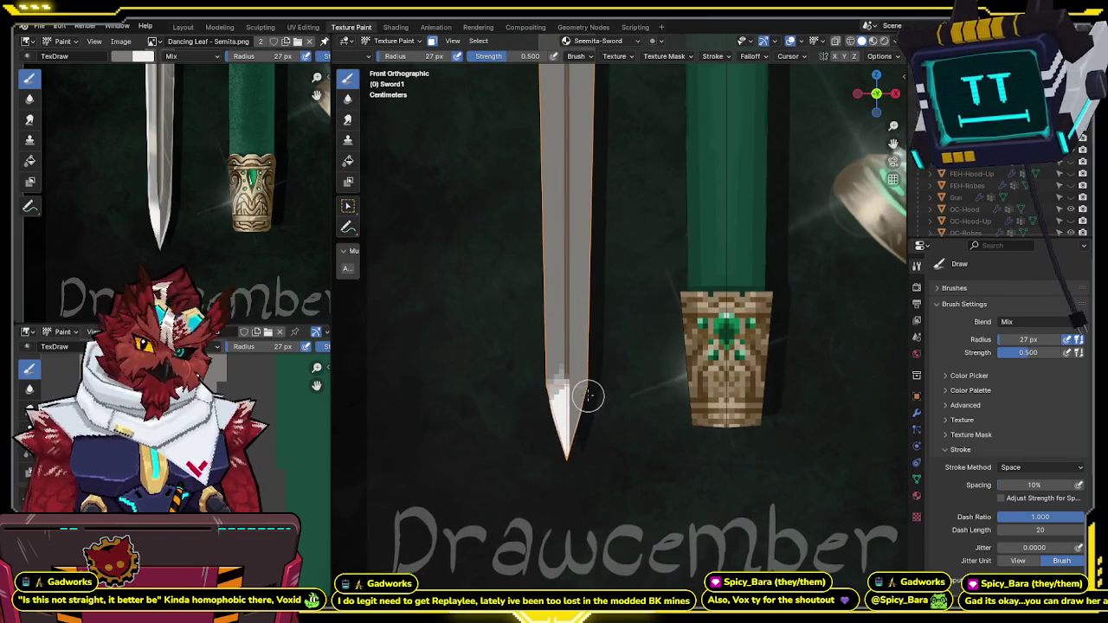
Step: Paint light pixel strokes down the blade's right edge to the tip, then move up toward the guard
{"action": "left_click_drag", "start_coordinate": [587, 387], "coordinate": [567, 457]}
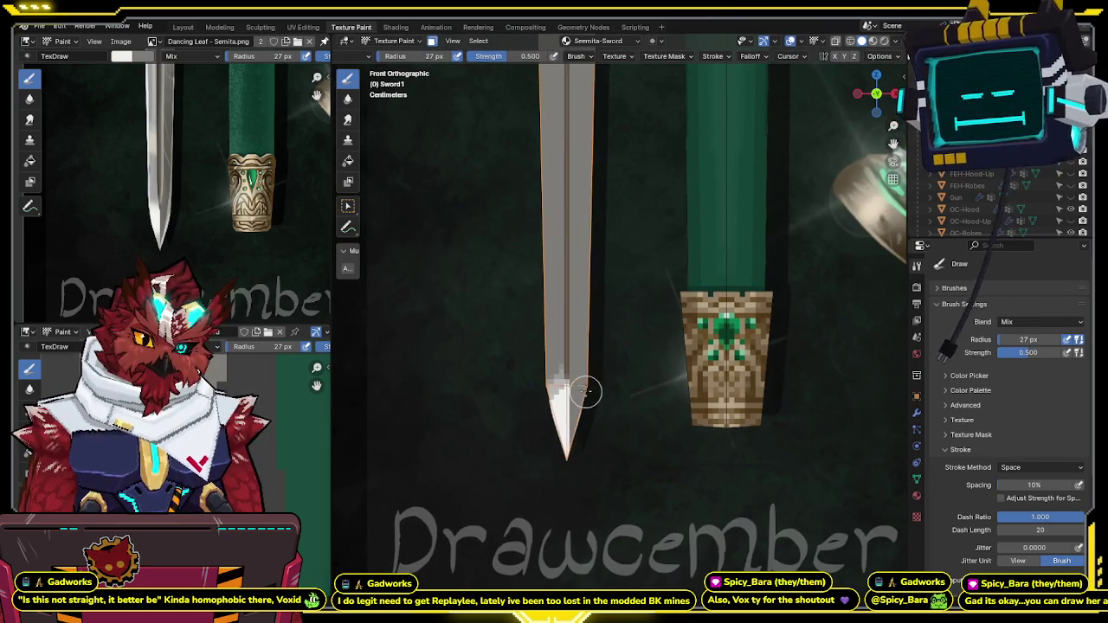
{"action": "left_click_drag", "start_coordinate": [587, 382], "coordinate": [574, 433]}
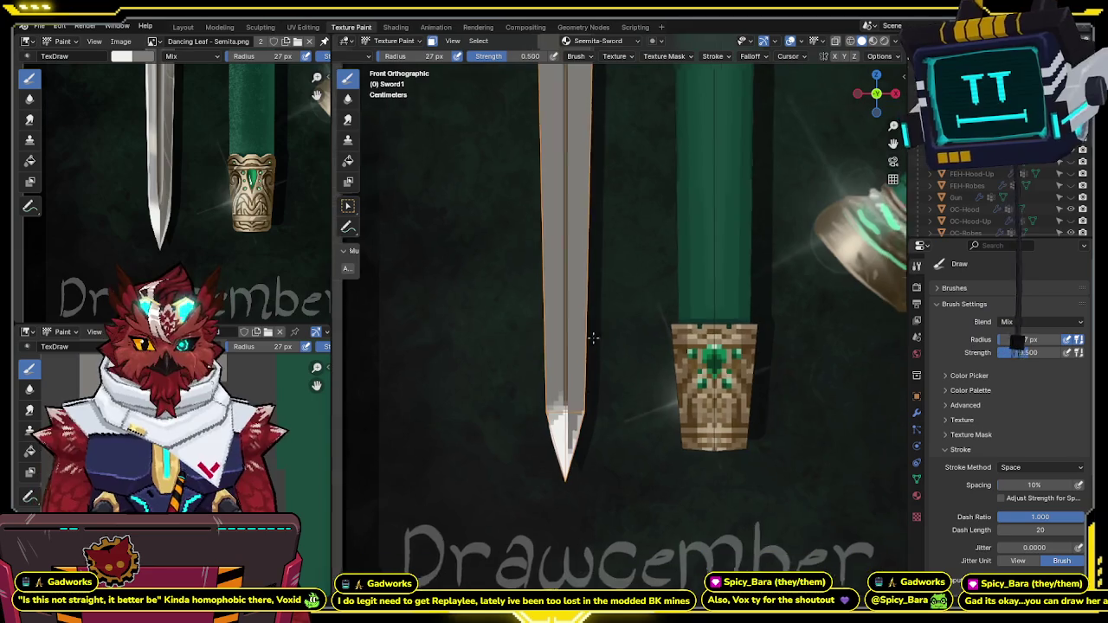
{"action": "scroll", "coordinate": [598, 270], "scroll_direction": "up", "scroll_amount": 1, "text": "shift"}
{"action": "scroll", "coordinate": [588, 284], "scroll_direction": "up", "scroll_amount": 2, "text": "shift"}
{"action": "scroll", "coordinate": [586, 286], "scroll_direction": "up", "scroll_amount": 2, "text": "shift"}
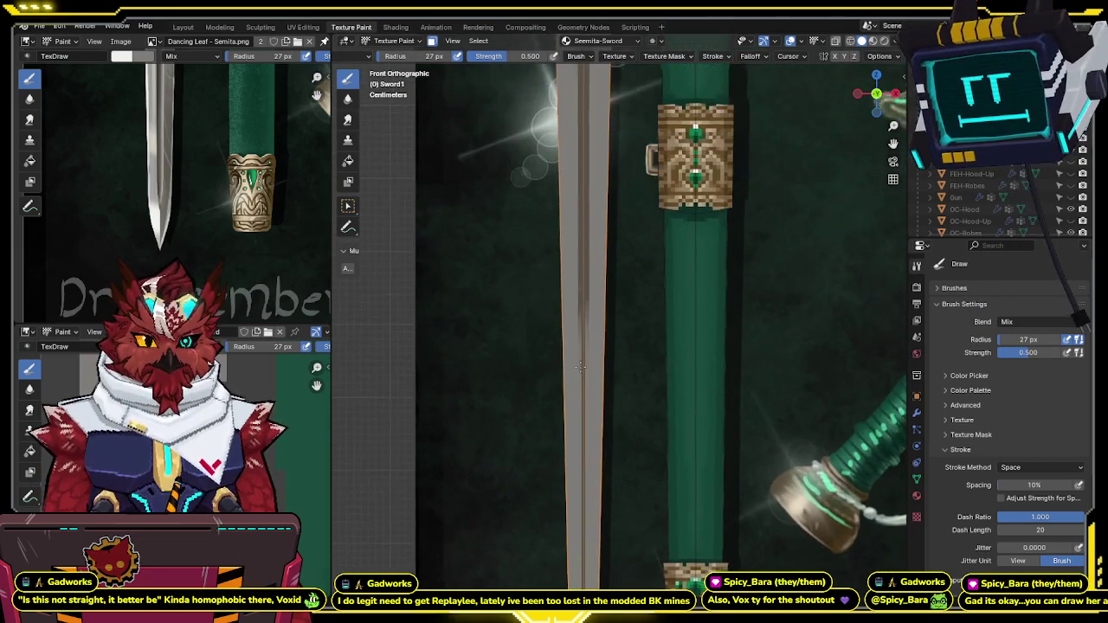
{"action": "scroll", "coordinate": [580, 259], "scroll_direction": "up", "scroll_amount": 3, "text": "shift"}
{"action": "scroll", "coordinate": [546, 530], "scroll_direction": "up", "scroll_amount": 3, "text": "shift"}
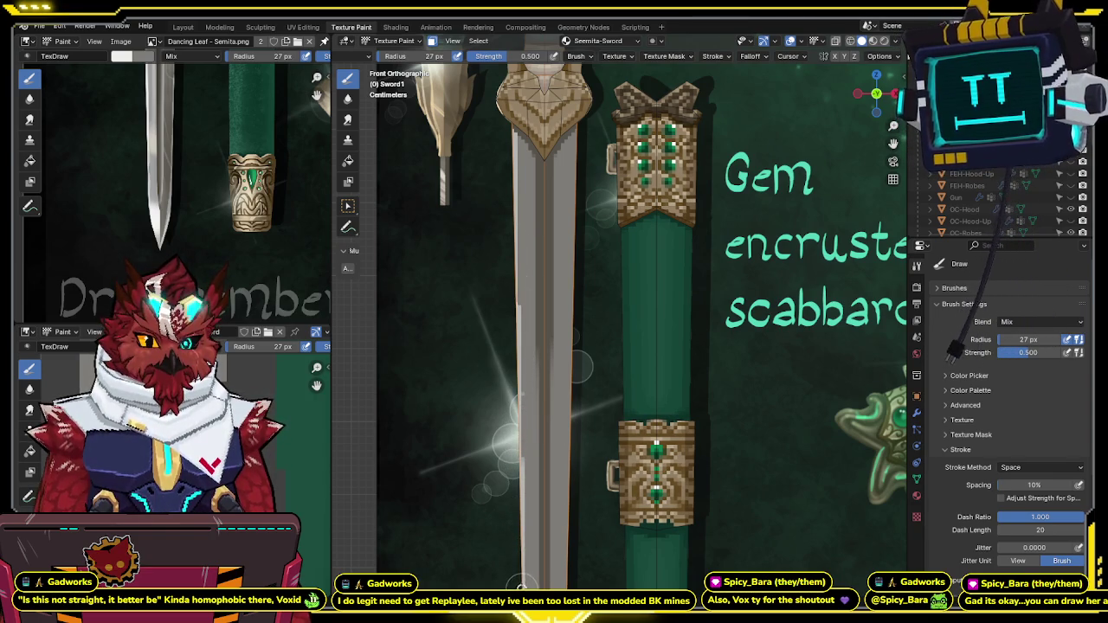
Step: Leave front orthographic with Numpad 5 and frame the whole sword and sheath in perspective
{"action": "key", "text": "F3"}
{"action": "key", "text": "Escape"}
{"action": "scroll", "coordinate": [606, 225], "scroll_direction": "up", "scroll_amount": 2}
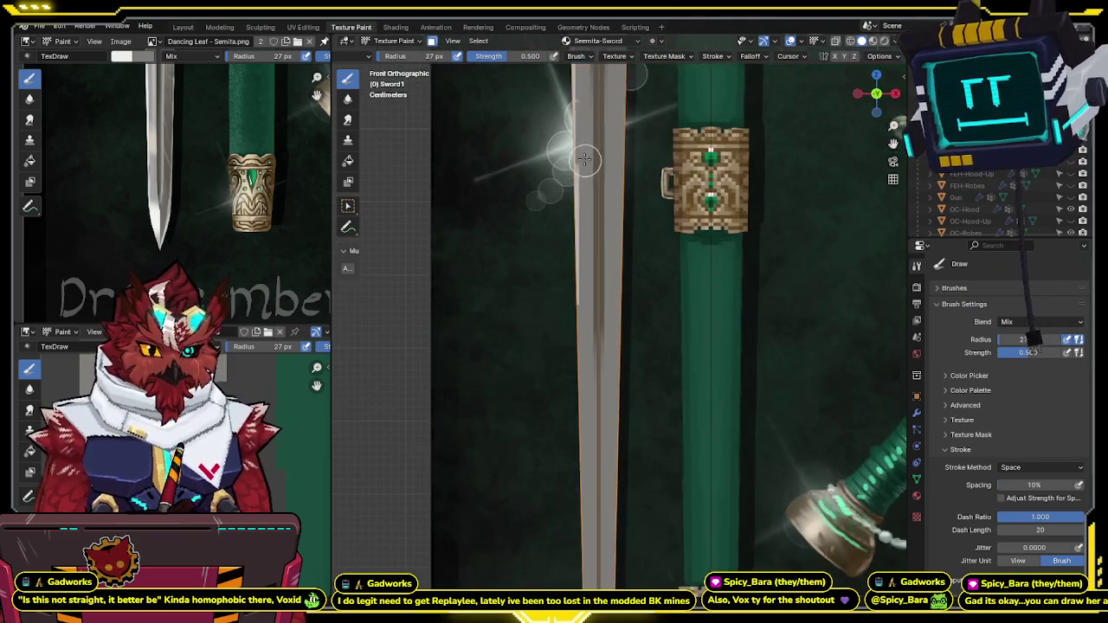
{"action": "scroll", "coordinate": [611, 216], "scroll_direction": "up", "scroll_amount": 2}
{"action": "scroll", "coordinate": [612, 208], "scroll_direction": "up", "scroll_amount": 1}
{"action": "scroll", "coordinate": [613, 208], "scroll_direction": "down", "scroll_amount": 4}
{"action": "middle_click_drag", "start_coordinate": [589, 247], "coordinate": [595, 149], "text": "shift"}
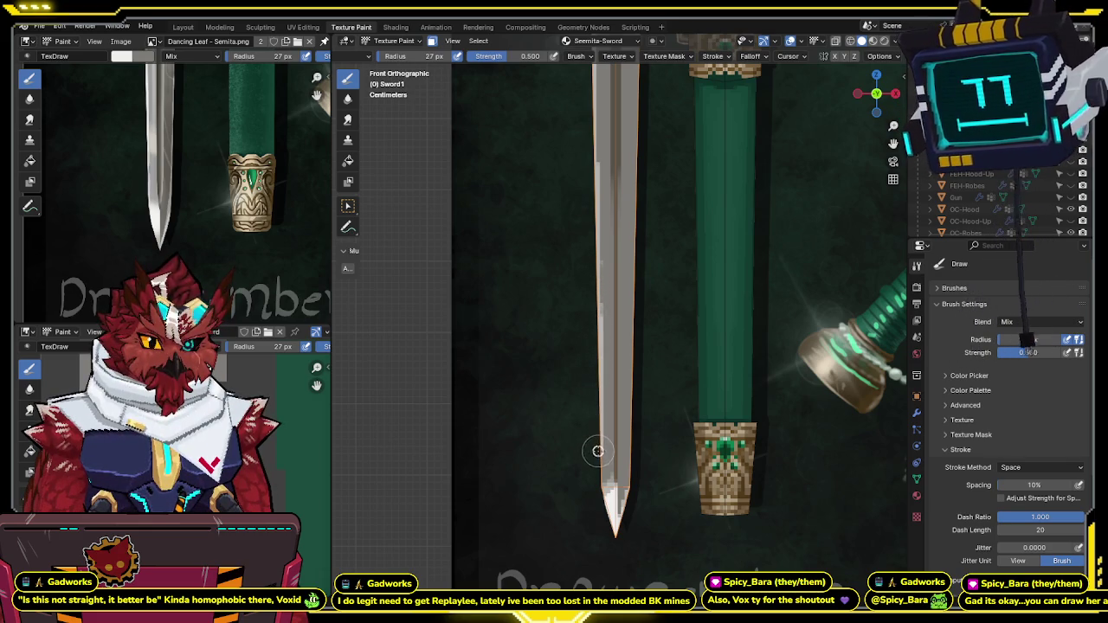
{"action": "key", "text": "KP_5"}
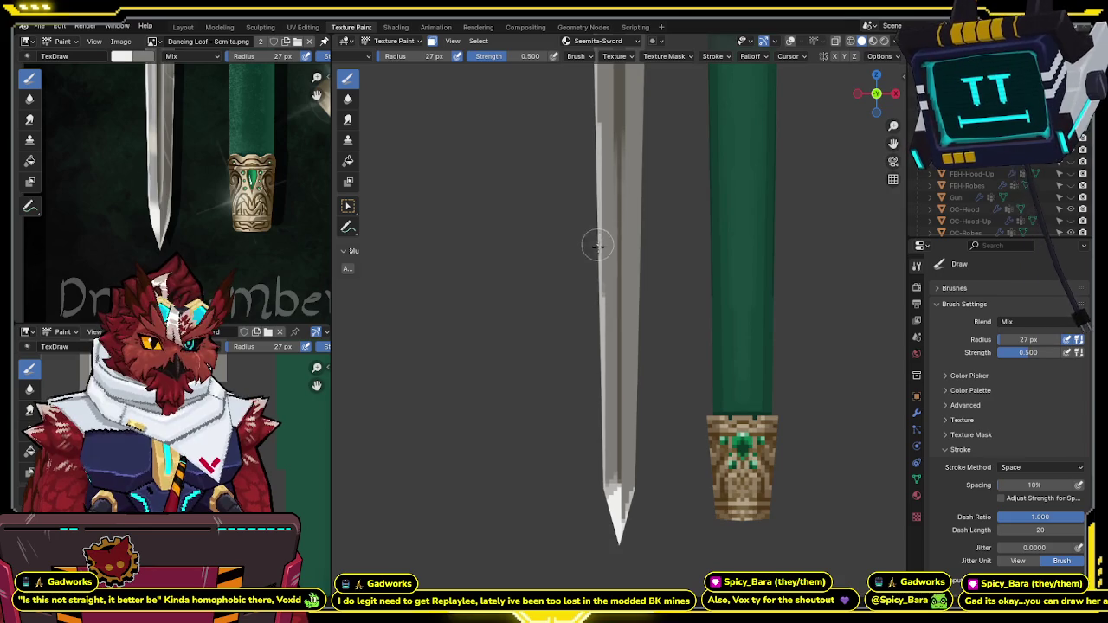
{"action": "middle_click_drag", "start_coordinate": [598, 263], "coordinate": [603, 267]}
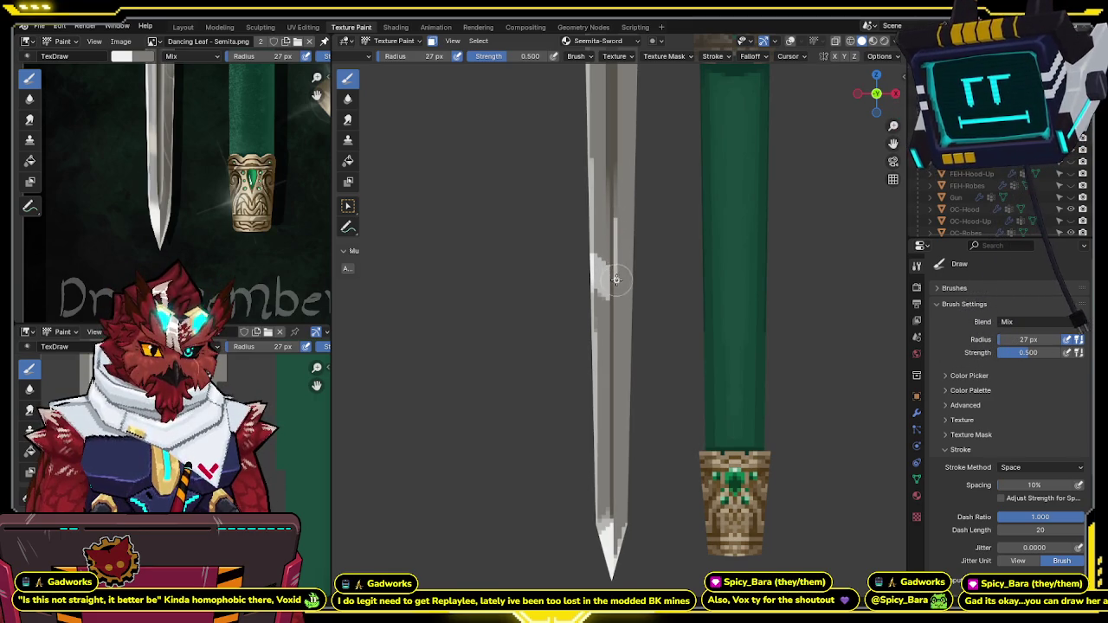
{"action": "middle_click_drag", "start_coordinate": [613, 337], "coordinate": [594, 437]}
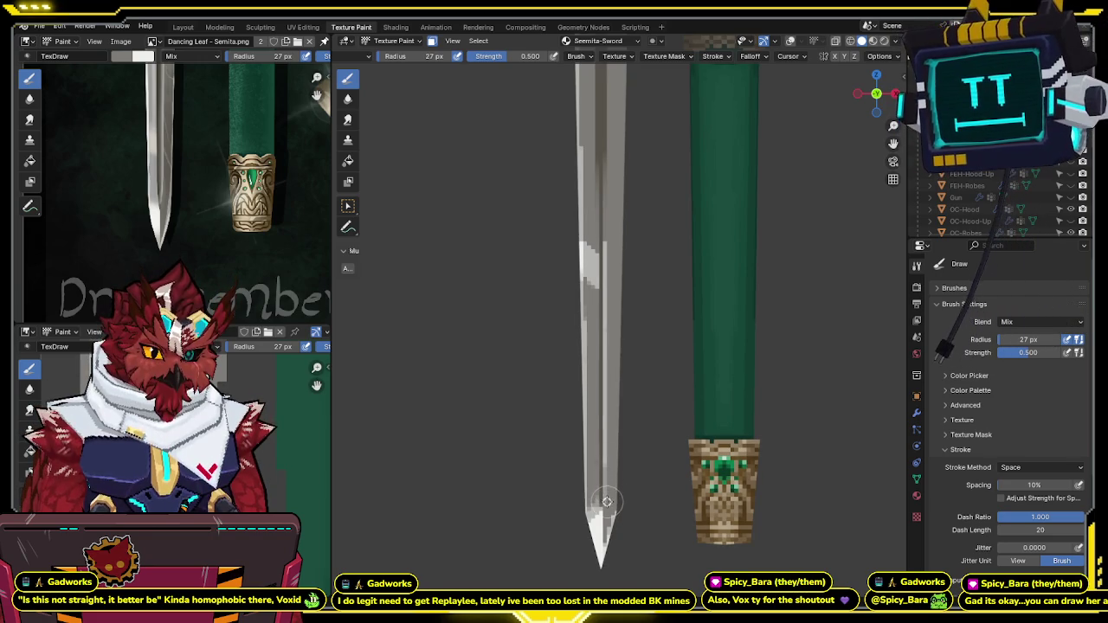
Step: Paint thin light highlight streaks down the middle of the blade
{"action": "scroll", "coordinate": [603, 433], "scroll_direction": "up", "scroll_amount": 3, "text": "shift"}
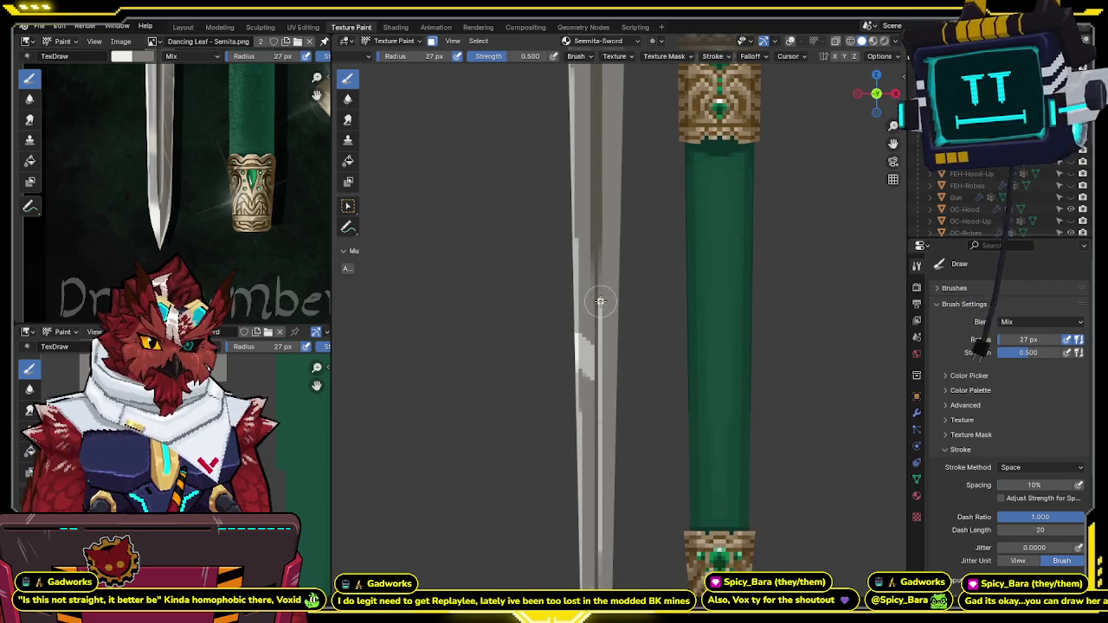
{"action": "scroll", "coordinate": [596, 321], "scroll_direction": "up", "scroll_amount": 3, "text": "shift"}
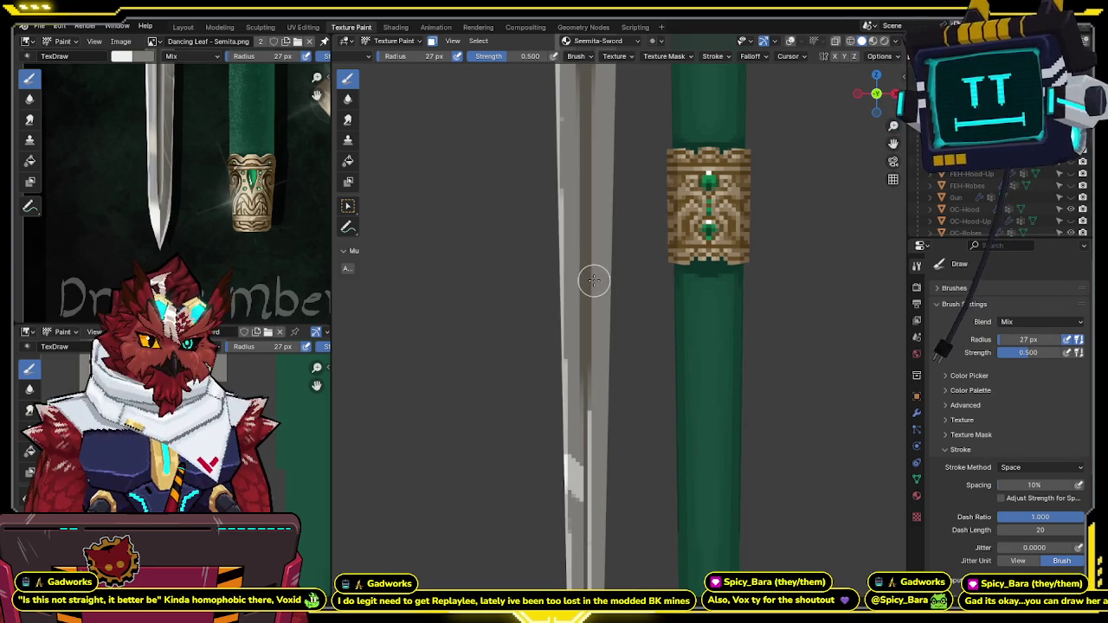
{"action": "left_click_drag", "start_coordinate": [593, 281], "coordinate": [593, 351]}
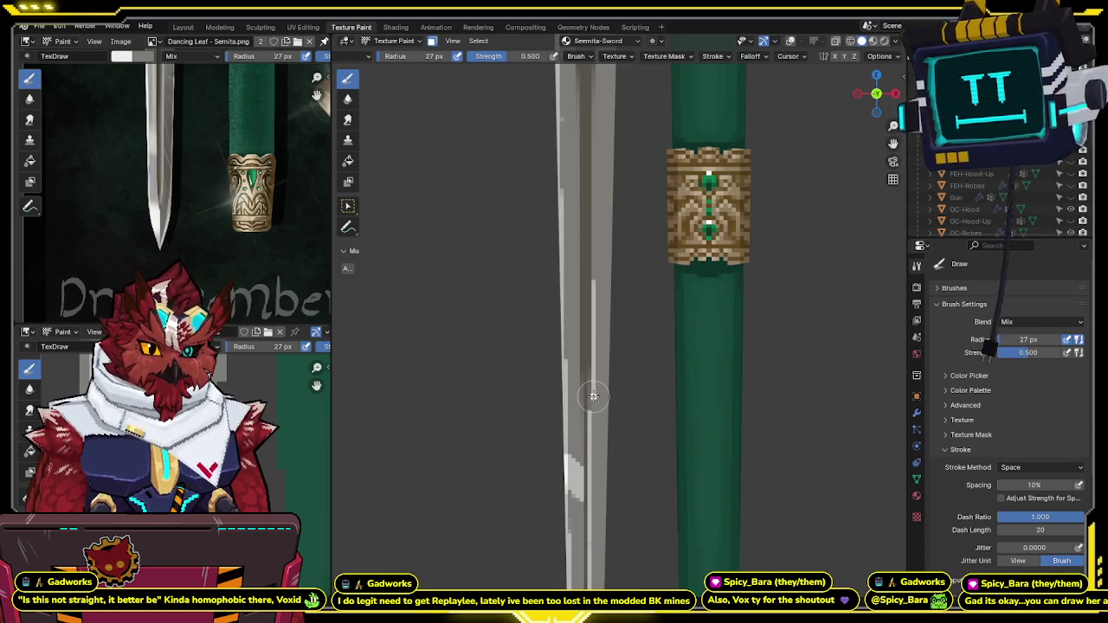
{"action": "left_click_drag", "start_coordinate": [593, 403], "coordinate": [593, 381]}
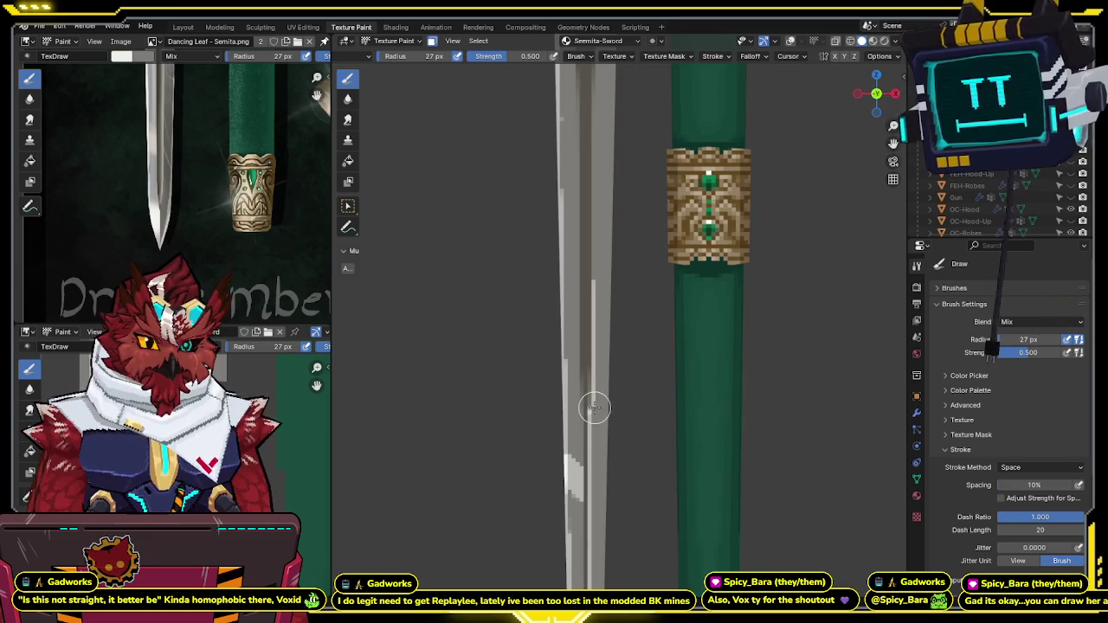
{"action": "middle_click_drag", "start_coordinate": [591, 412], "coordinate": [591, 367]}
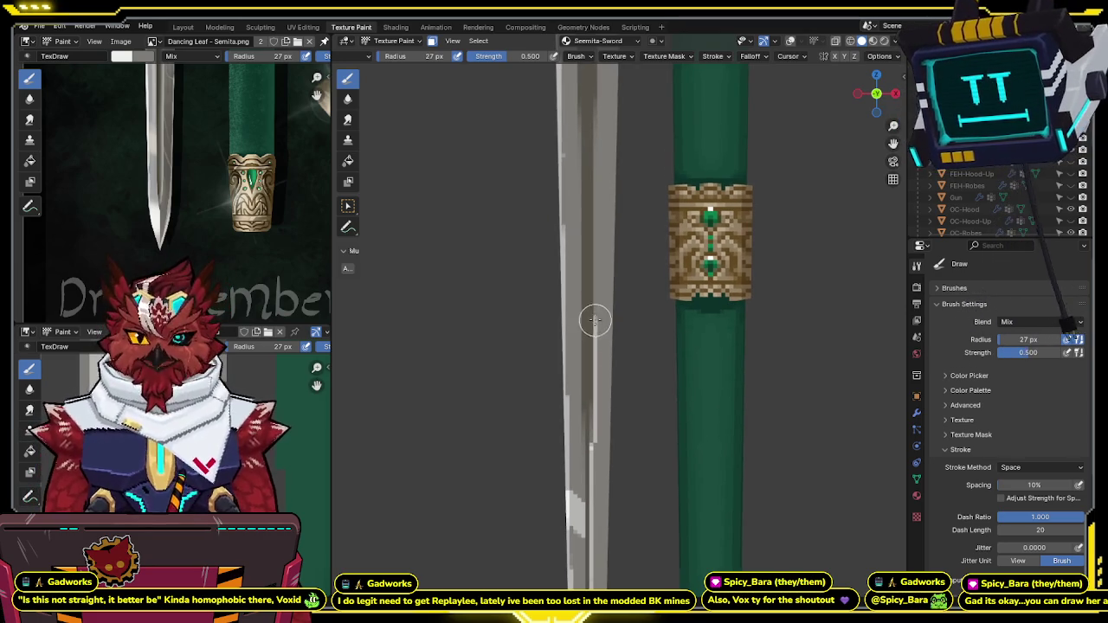
{"action": "middle_click_drag", "start_coordinate": [595, 320], "coordinate": [589, 303]}
{"action": "scroll", "coordinate": [197, 256], "scroll_direction": "up", "scroll_amount": 2}
{"action": "mouse_move", "coordinate": [198, 255]}
{"action": "middle_mouse_down"}
{"action": "mouse_move", "coordinate": [206, 219]}
{"action": "mouse_move", "coordinate": [206, 228]}
{"action": "middle_mouse_up"}
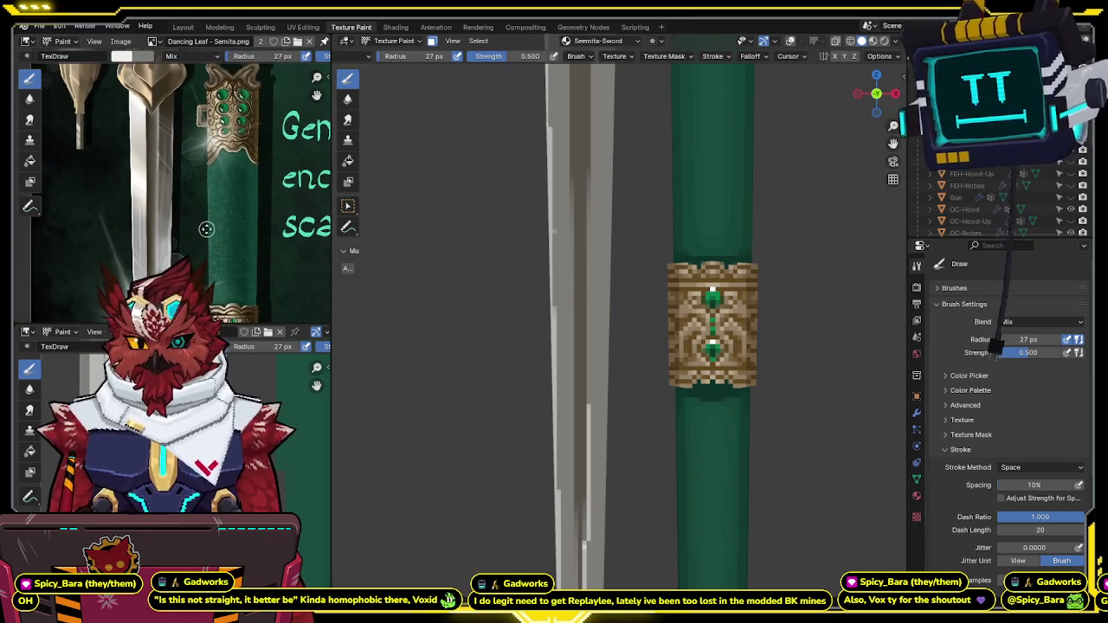
{"action": "scroll", "coordinate": [597, 217], "scroll_direction": "up", "scroll_amount": 3, "text": "shift"}
{"action": "scroll", "coordinate": [597, 217], "scroll_direction": "up", "scroll_amount": 2, "text": "shift"}
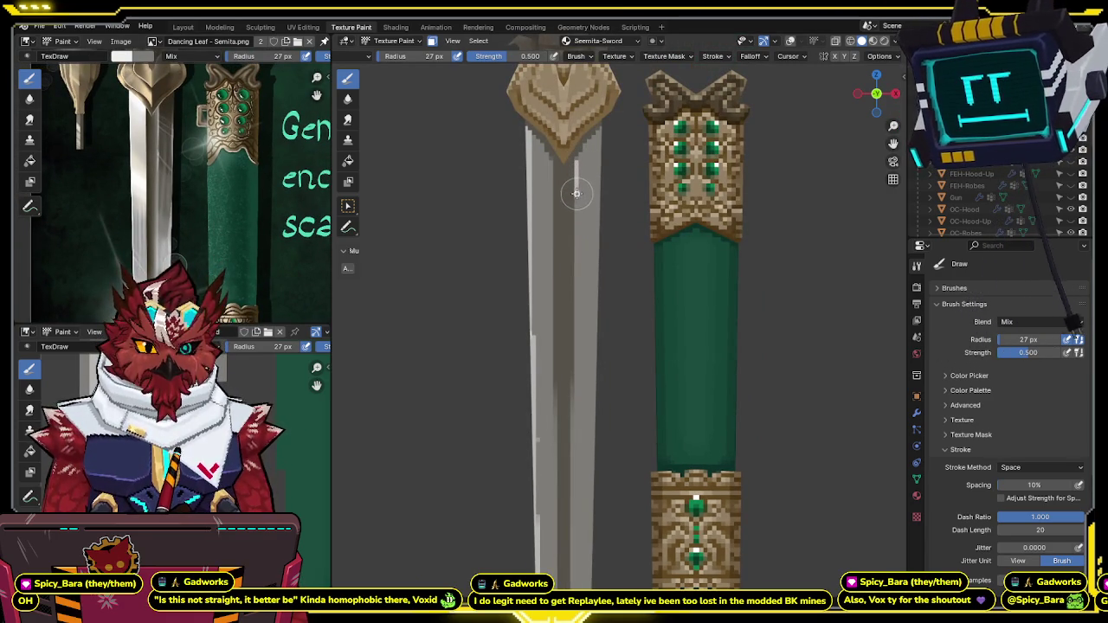
{"action": "middle_click_drag", "start_coordinate": [578, 233], "coordinate": [558, 199], "text": "shift"}
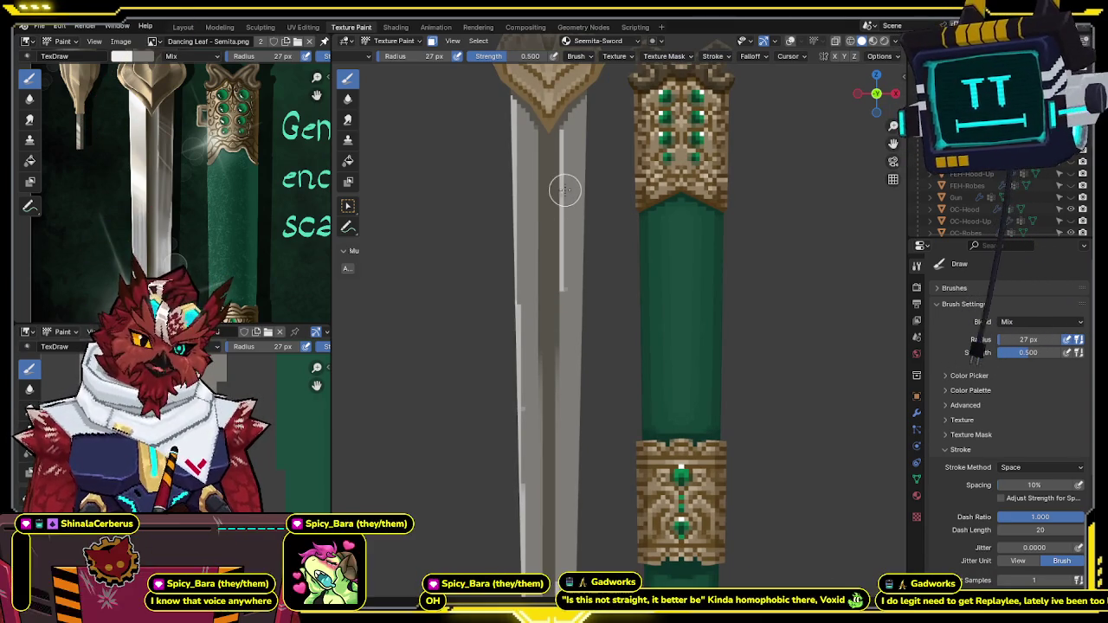
{"action": "middle_click_drag", "start_coordinate": [563, 292], "coordinate": [573, 205]}
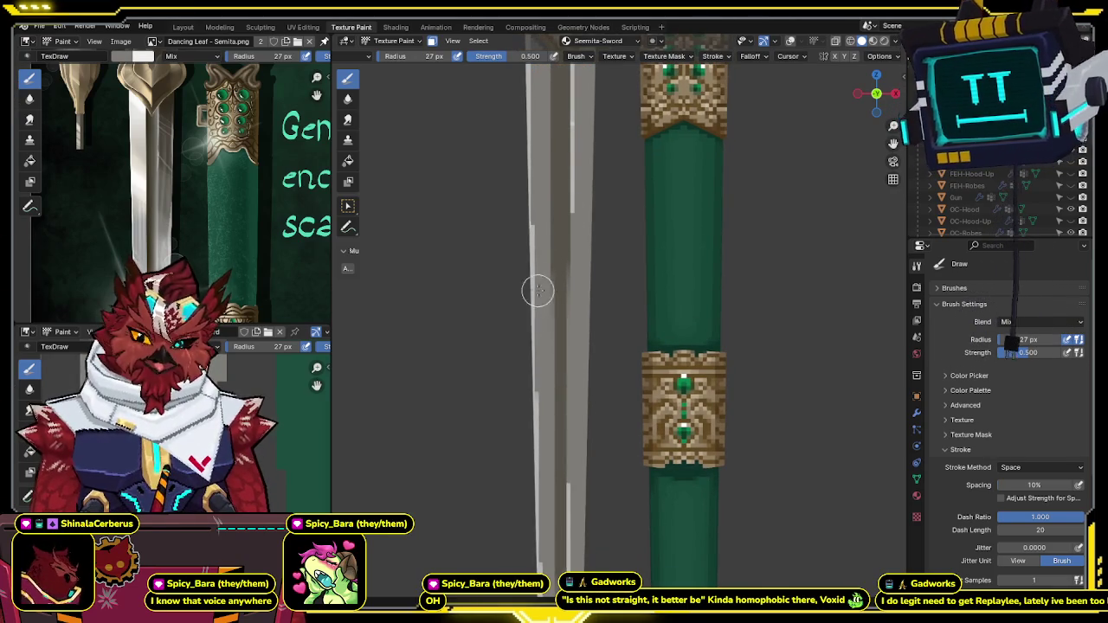
{"action": "middle_click_drag", "start_coordinate": [539, 313], "coordinate": [532, 256]}
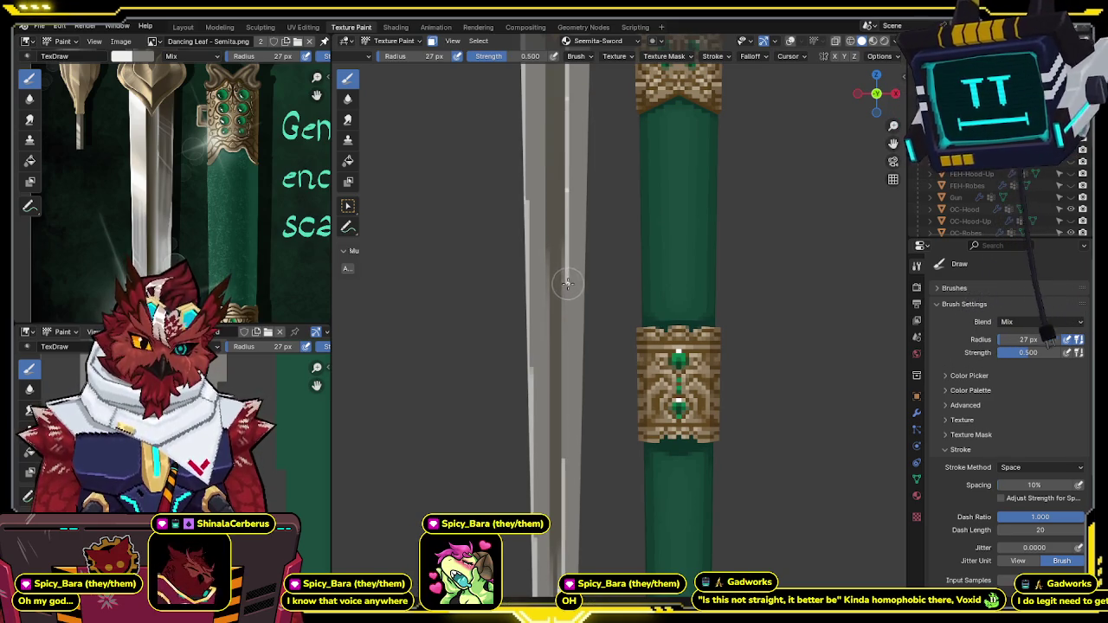
{"action": "middle_click_drag", "start_coordinate": [564, 305], "coordinate": [550, 248], "text": "shift"}
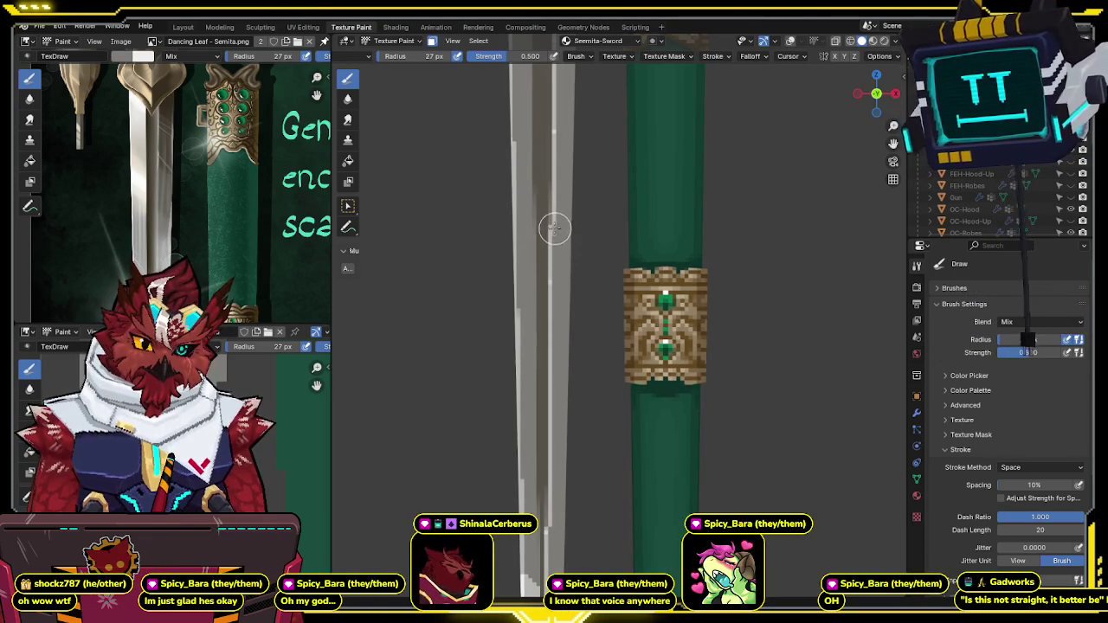
{"action": "scroll", "coordinate": [558, 238], "scroll_direction": "up", "scroll_amount": 5, "text": "shift"}
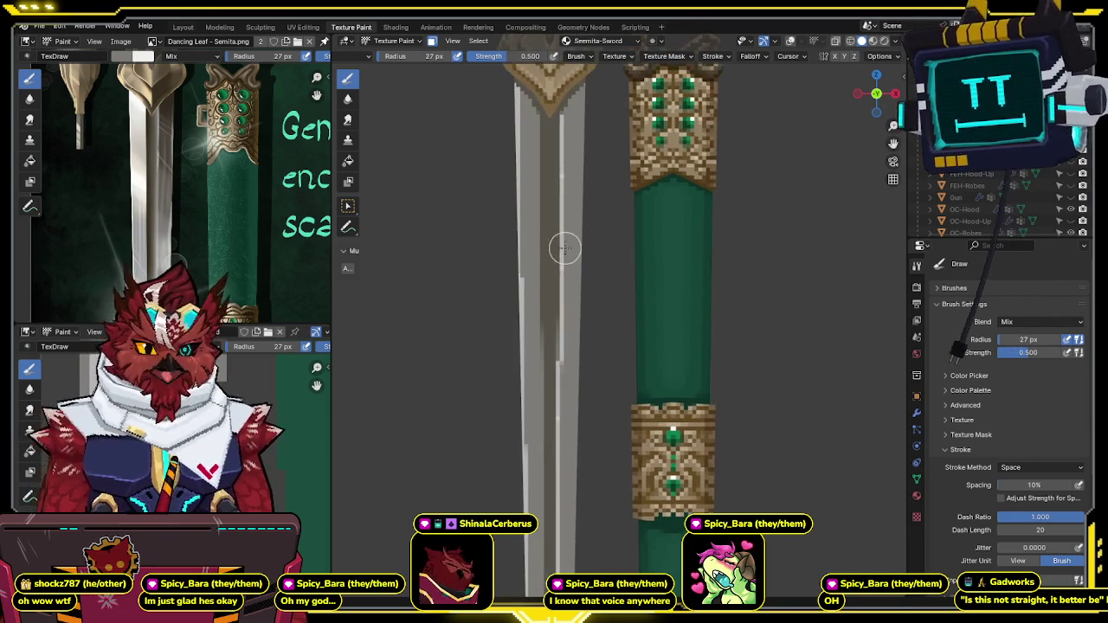
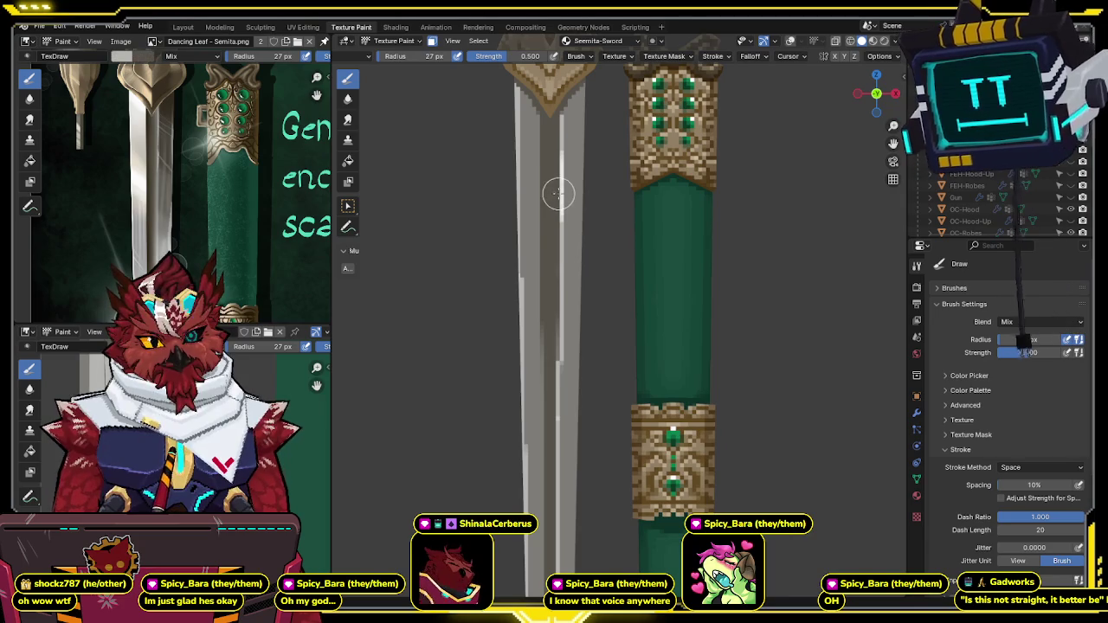
Step: Set the texture paint brush colour to near-white
{"action": "left_click", "coordinate": [121, 56]}
{"action": "left_click", "coordinate": [231, 76]}
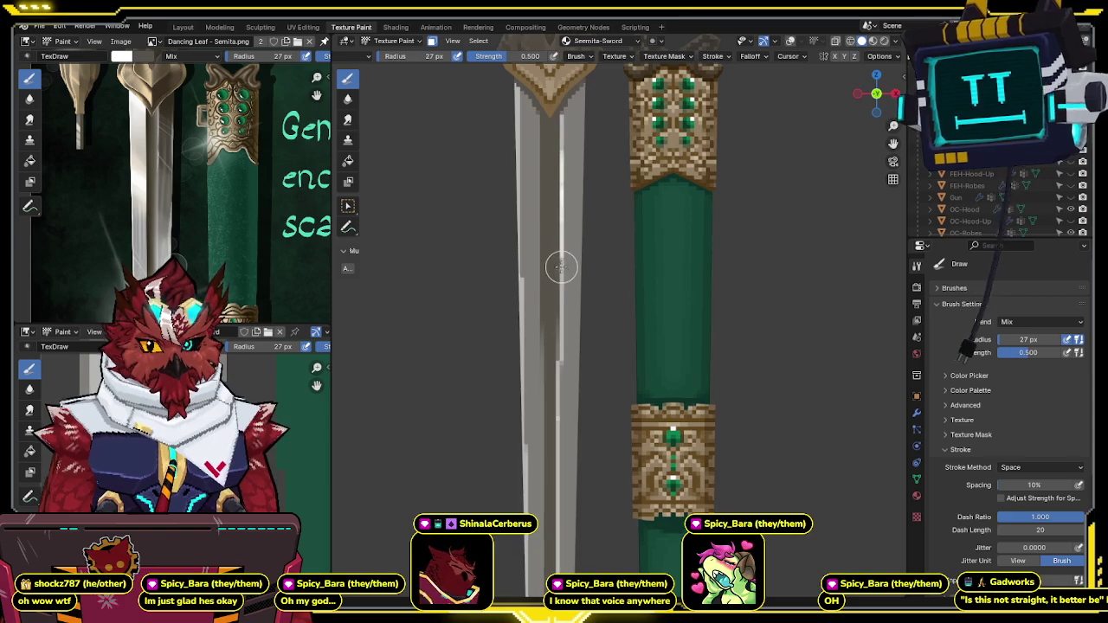
{"action": "scroll", "coordinate": [554, 221], "scroll_direction": "down", "scroll_amount": 2, "text": "shift"}
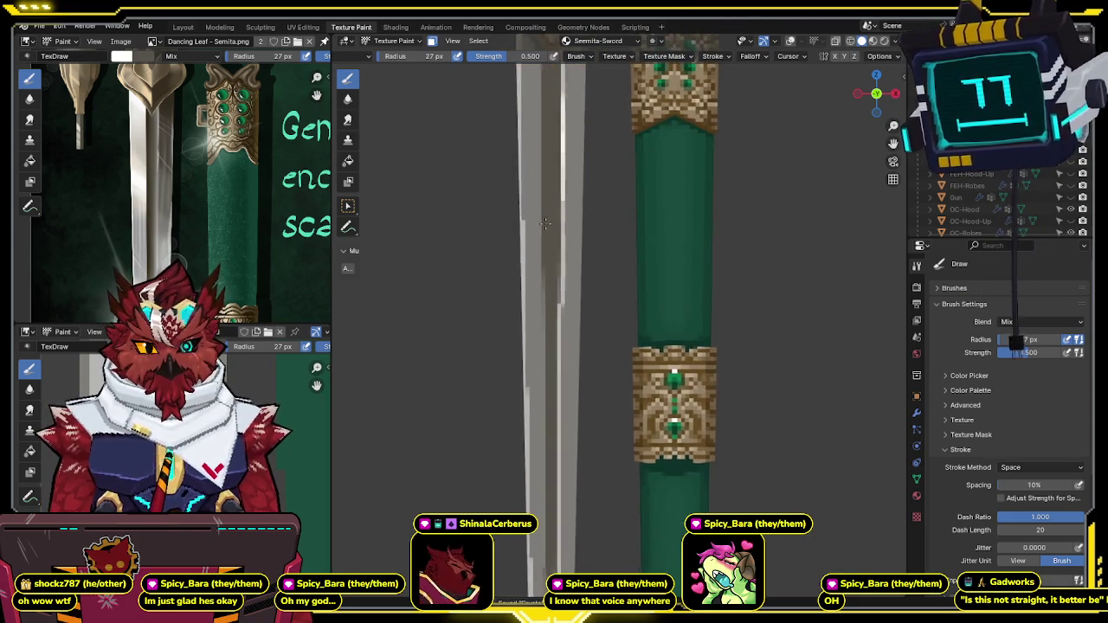
{"action": "scroll", "coordinate": [541, 190], "scroll_direction": "down", "scroll_amount": 3, "text": "shift"}
{"action": "scroll", "coordinate": [563, 182], "scroll_direction": "down", "scroll_amount": 2, "text": "shift"}
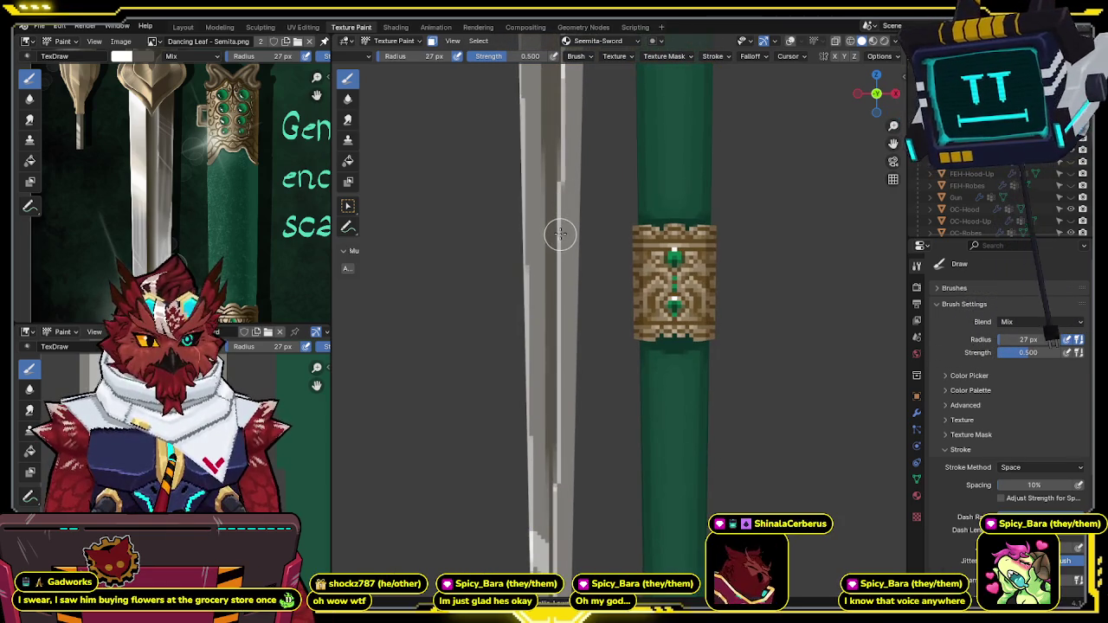
Step: Reduce the brush Radius from 27 px to 15 px
{"action": "key", "text": "f"}
{"action": "left_click", "coordinate": [559, 234]}
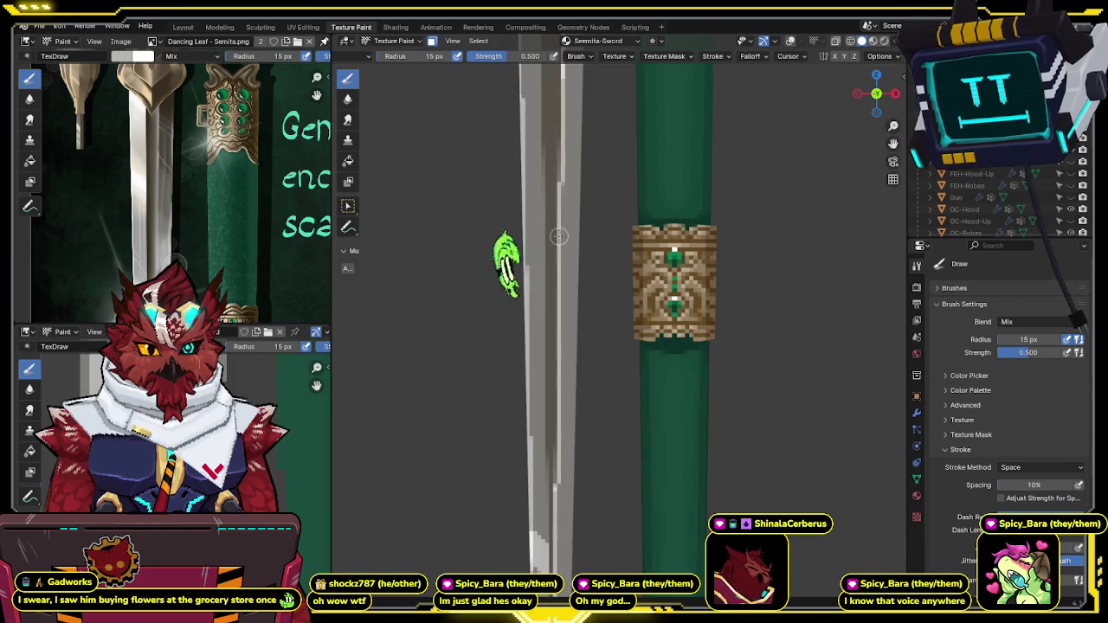
{"action": "scroll", "coordinate": [555, 230], "scroll_direction": "down", "scroll_amount": 1, "text": "shift"}
{"action": "scroll", "coordinate": [553, 230], "scroll_direction": "down", "scroll_amount": 1, "text": "shift"}
{"action": "scroll", "coordinate": [537, 256], "scroll_direction": "down", "scroll_amount": 1, "text": "shift"}
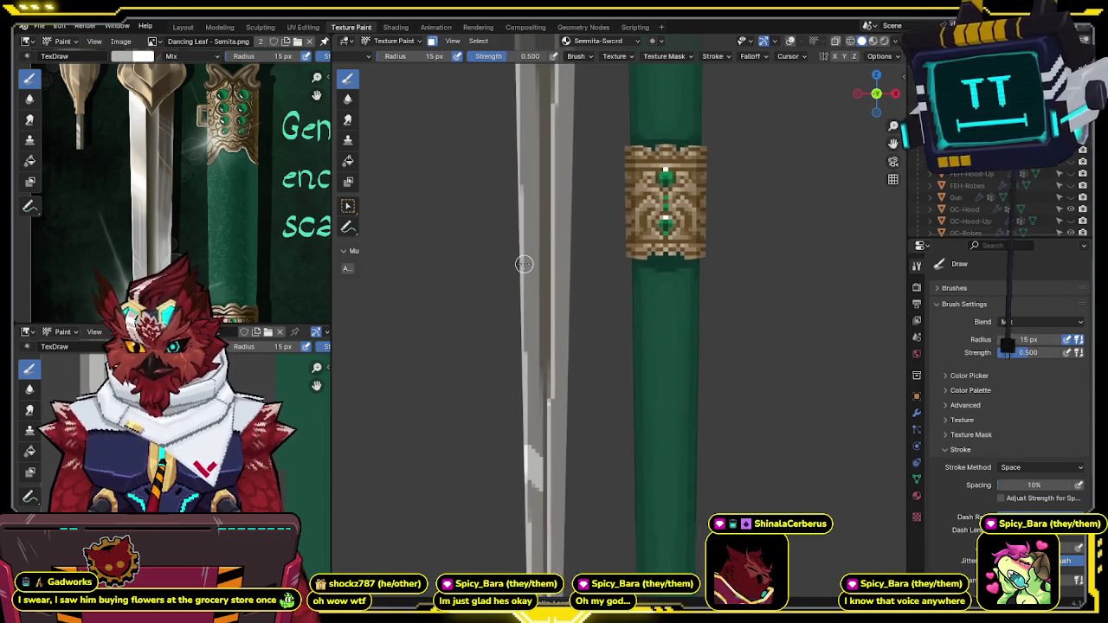
{"action": "scroll", "coordinate": [563, 338], "scroll_direction": "down", "scroll_amount": 3, "text": "shift"}
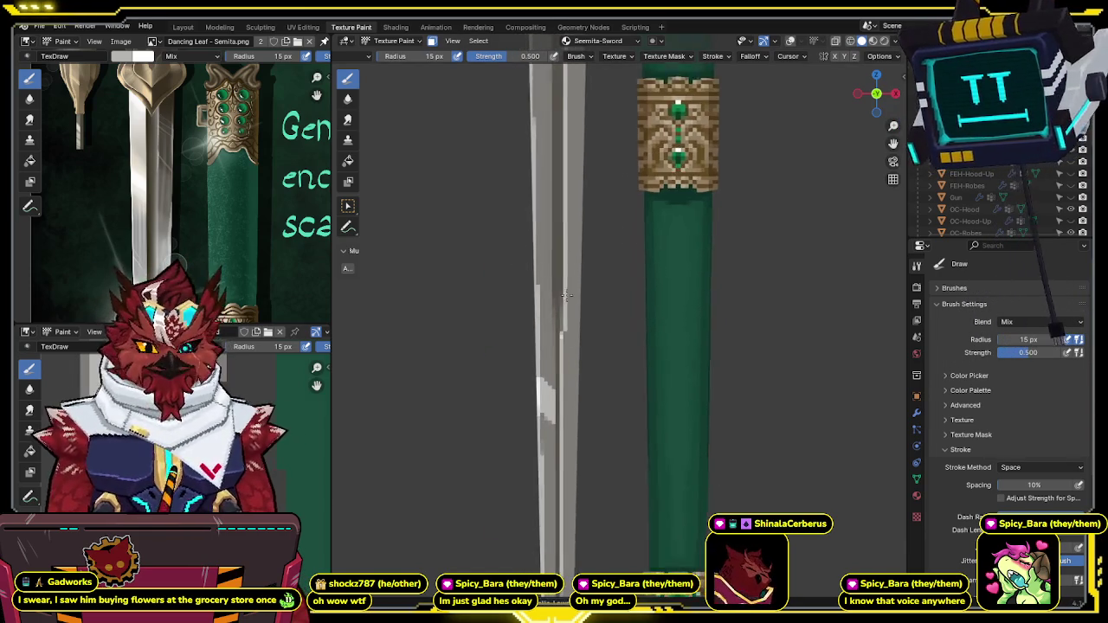
{"action": "scroll", "coordinate": [558, 311], "scroll_direction": "down", "scroll_amount": 1, "text": "shift"}
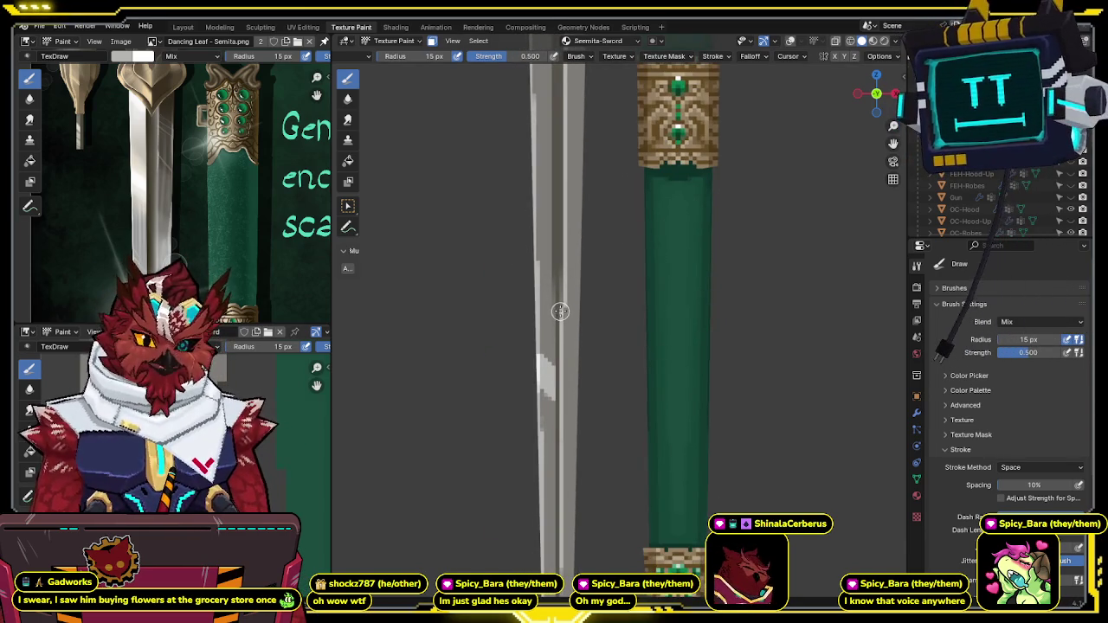
{"action": "scroll", "coordinate": [561, 314], "scroll_direction": "down", "scroll_amount": 1, "text": "shift"}
{"action": "scroll", "coordinate": [520, 259], "scroll_direction": "down", "scroll_amount": 2, "text": "shift"}
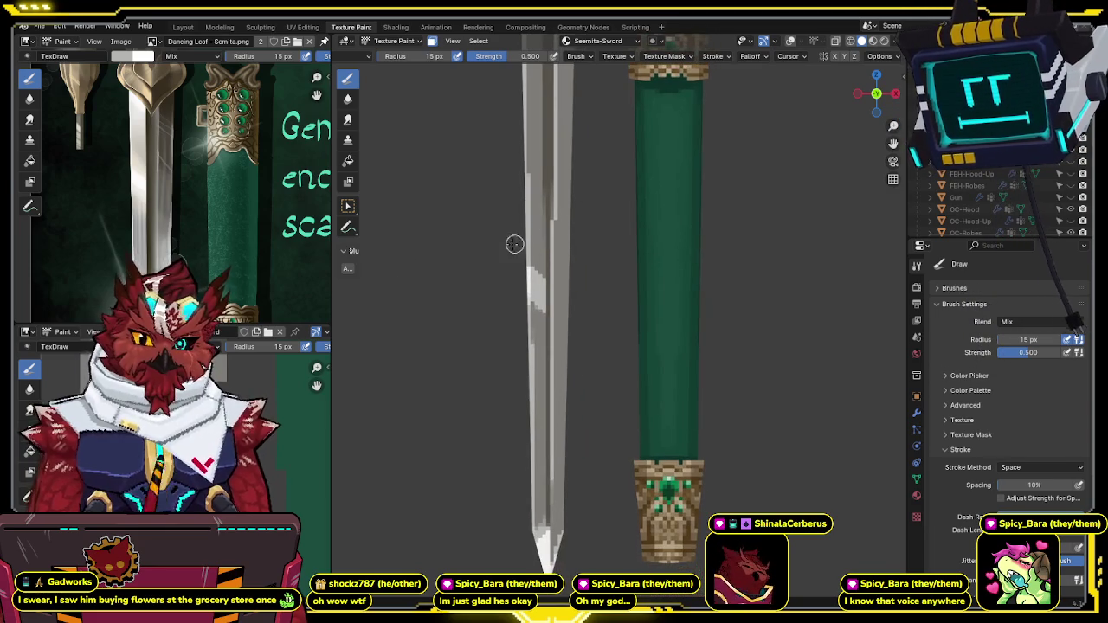
{"action": "scroll", "coordinate": [258, 152], "scroll_direction": "down", "scroll_amount": 3, "text": "shift"}
{"action": "scroll", "coordinate": [258, 152], "scroll_direction": "down", "scroll_amount": 2, "text": "shift"}
{"action": "scroll", "coordinate": [544, 241], "scroll_direction": "down", "scroll_amount": 2, "text": "shift"}
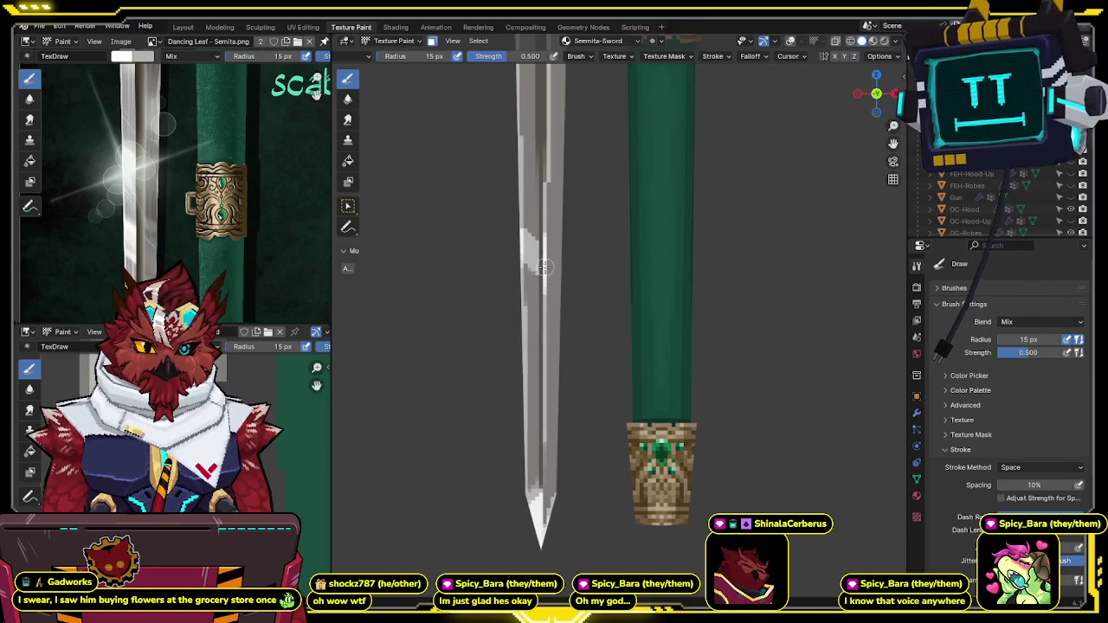
Step: Paint near-white diagonal highlight streaks down the blade, zooming to reach its full length
{"action": "middle_click_drag", "start_coordinate": [543, 267], "coordinate": [552, 249], "text": "shift"}
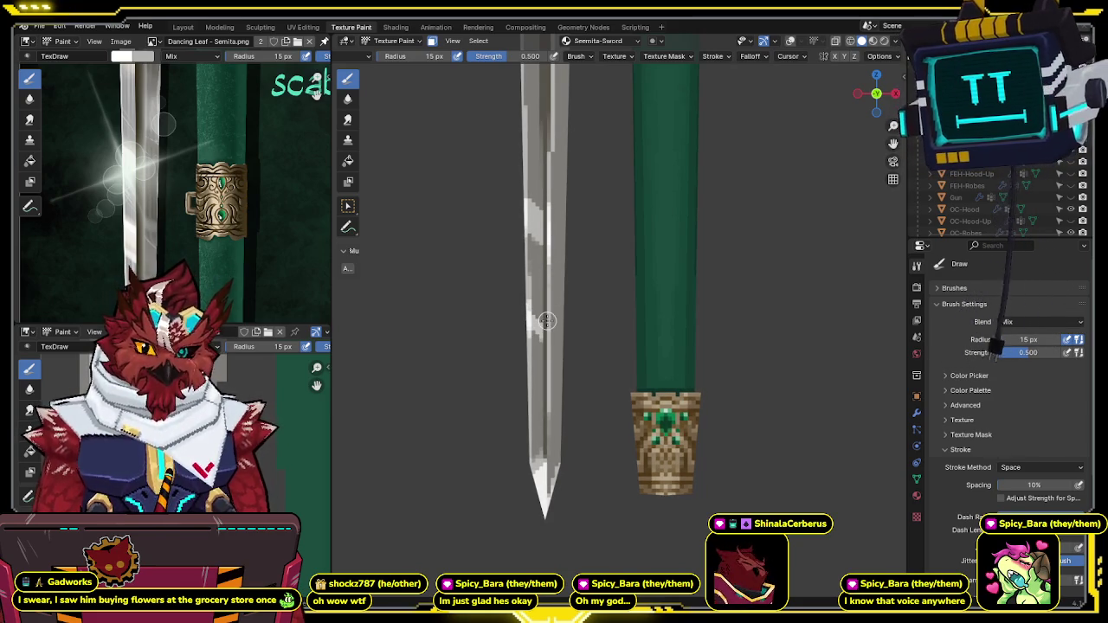
{"action": "middle_click_drag", "start_coordinate": [530, 319], "coordinate": [509, 252], "text": "shift"}
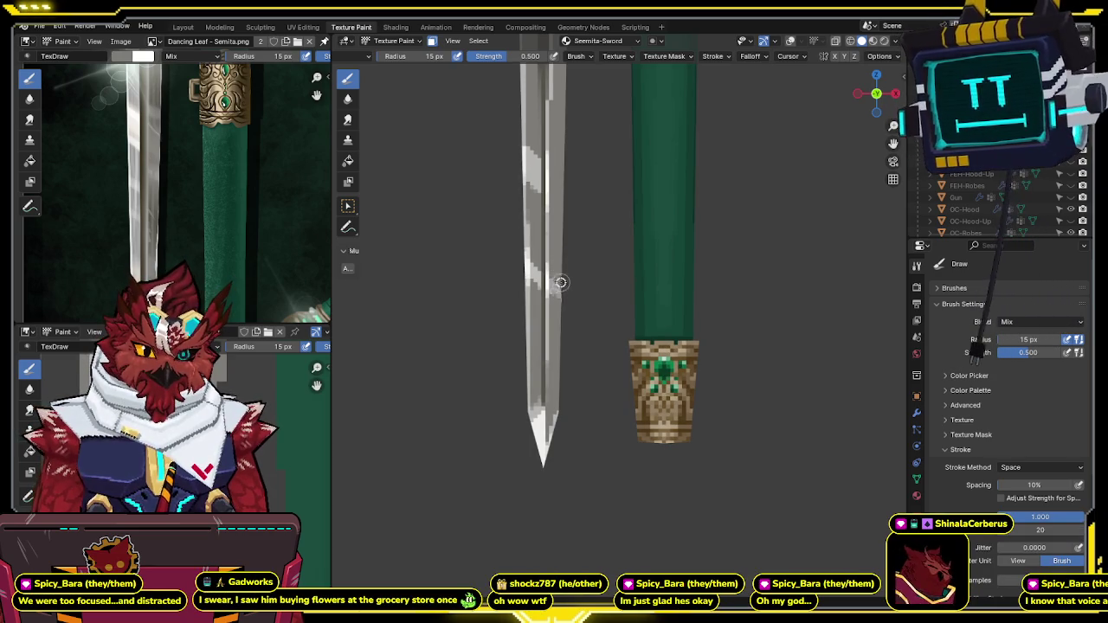
{"action": "middle_click_drag", "start_coordinate": [558, 297], "coordinate": [553, 291]}
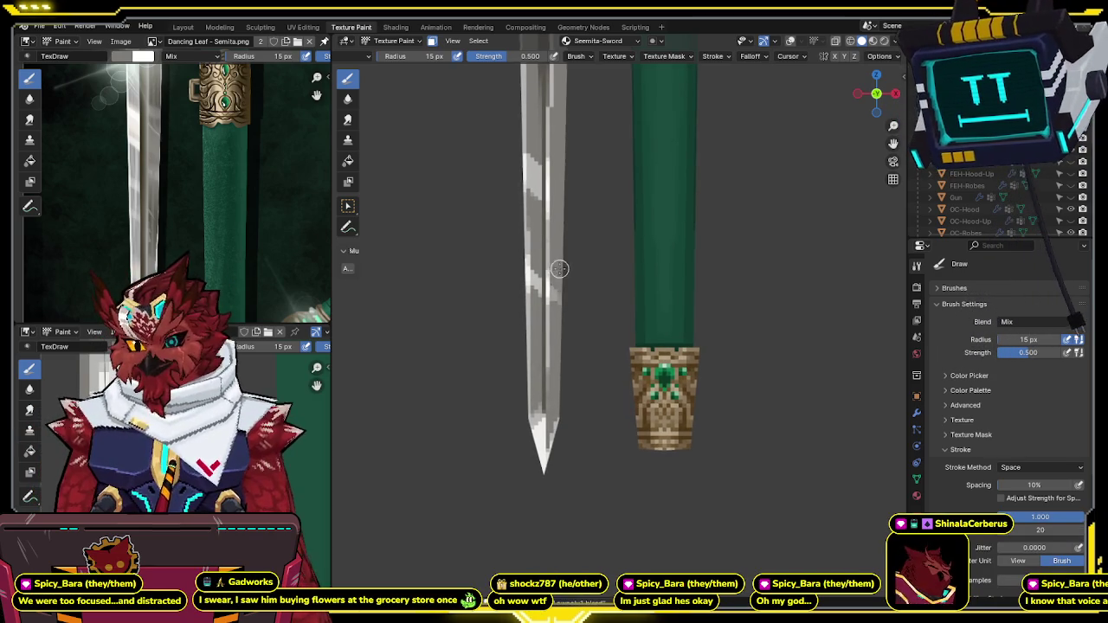
{"action": "scroll", "coordinate": [553, 291], "scroll_direction": "up", "scroll_amount": 2}
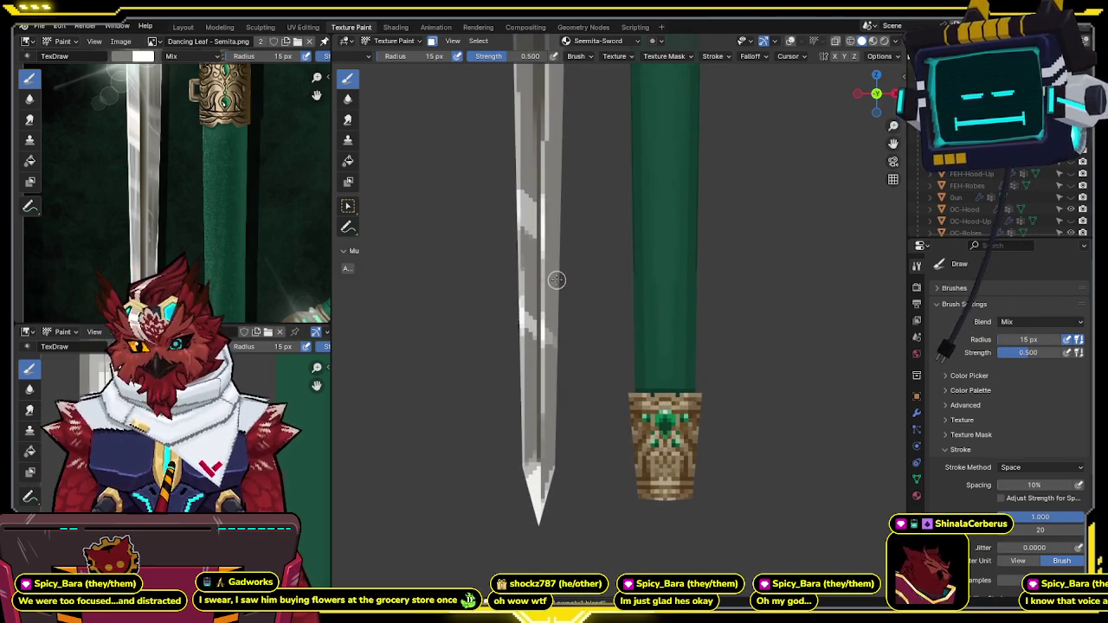
{"action": "scroll", "coordinate": [569, 224], "scroll_direction": "up", "scroll_amount": 1}
{"action": "scroll", "coordinate": [570, 223], "scroll_direction": "up", "scroll_amount": 1}
{"action": "scroll", "coordinate": [549, 223], "scroll_direction": "up", "scroll_amount": 2}
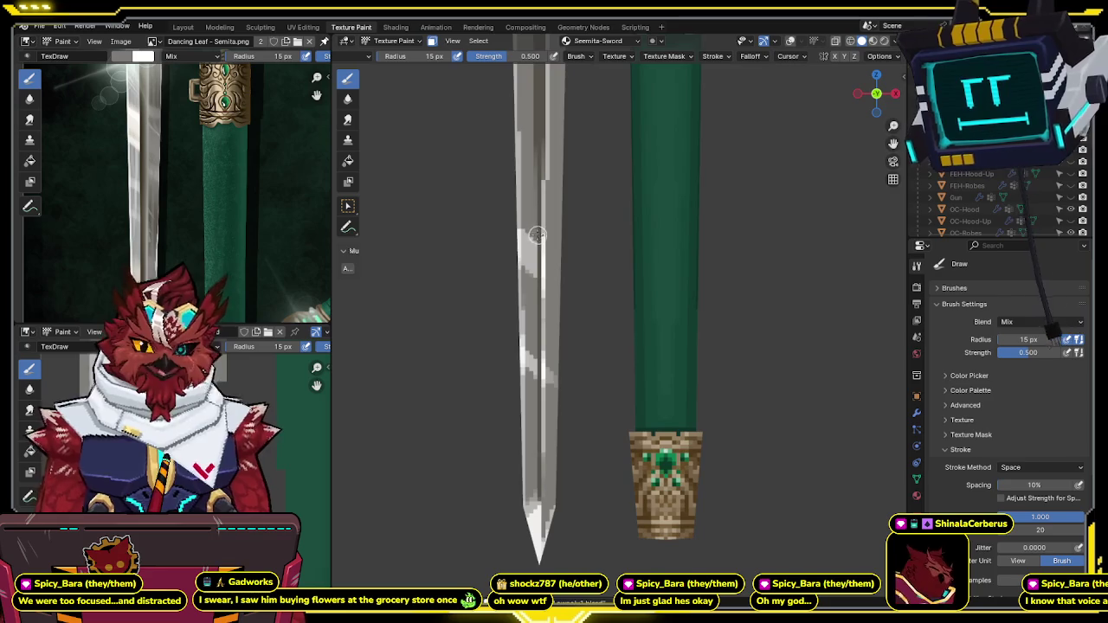
{"action": "scroll", "coordinate": [529, 222], "scroll_direction": "up", "scroll_amount": 1}
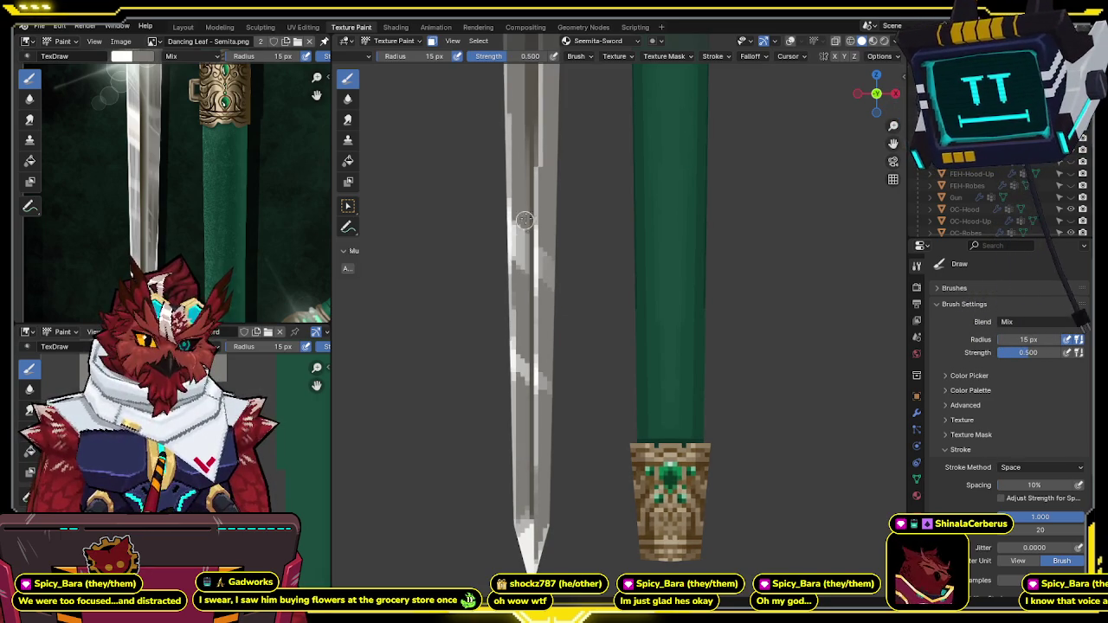
{"action": "scroll", "coordinate": [524, 229], "scroll_direction": "down", "scroll_amount": 5, "text": "shift"}
{"action": "scroll", "coordinate": [532, 232], "scroll_direction": "down", "scroll_amount": 1, "text": "shift"}
{"action": "scroll", "coordinate": [531, 329], "scroll_direction": "down", "scroll_amount": 4, "text": "shift"}
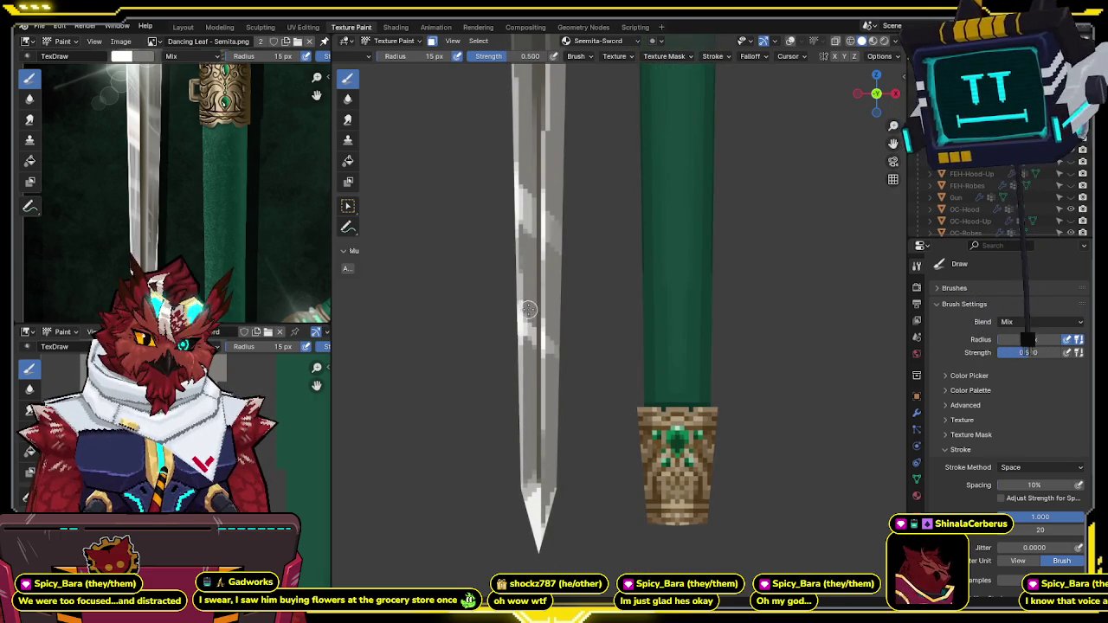
{"action": "scroll", "coordinate": [555, 267], "scroll_direction": "up", "scroll_amount": 1, "text": "shift"}
{"action": "scroll", "coordinate": [555, 335], "scroll_direction": "up", "scroll_amount": 1, "text": "shift"}
{"action": "scroll", "coordinate": [537, 334], "scroll_direction": "up", "scroll_amount": 2, "text": "shift"}
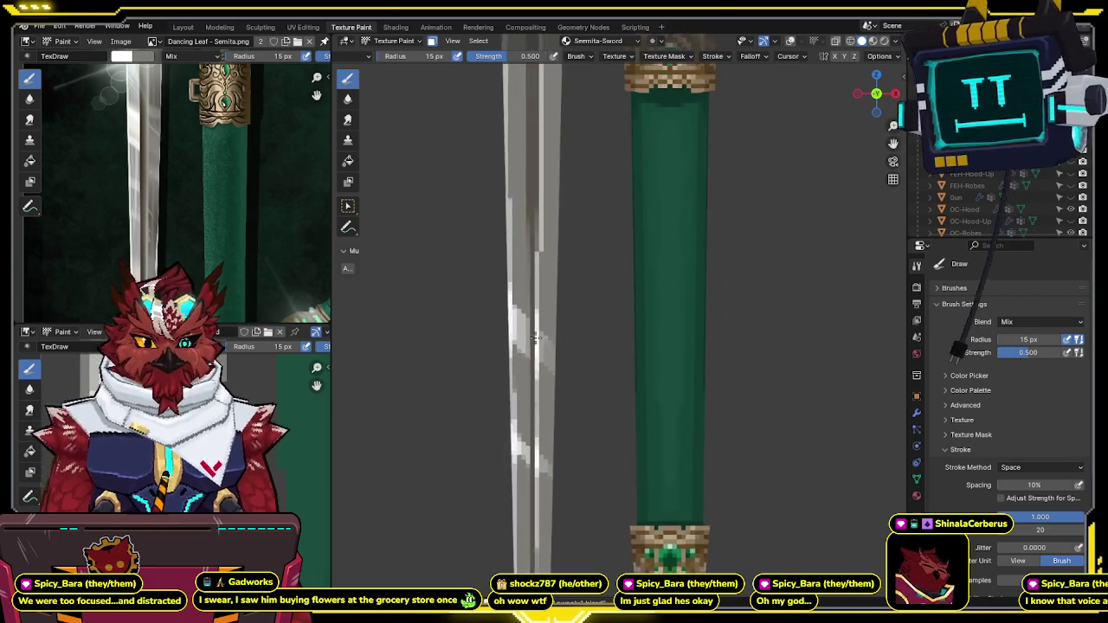
{"action": "scroll", "coordinate": [485, 327], "scroll_direction": "up", "scroll_amount": 1, "text": "shift"}
{"action": "scroll", "coordinate": [228, 248], "scroll_direction": "up", "scroll_amount": 1, "text": "shift"}
{"action": "scroll", "coordinate": [554, 329], "scroll_direction": "up", "scroll_amount": 2, "text": "shift"}
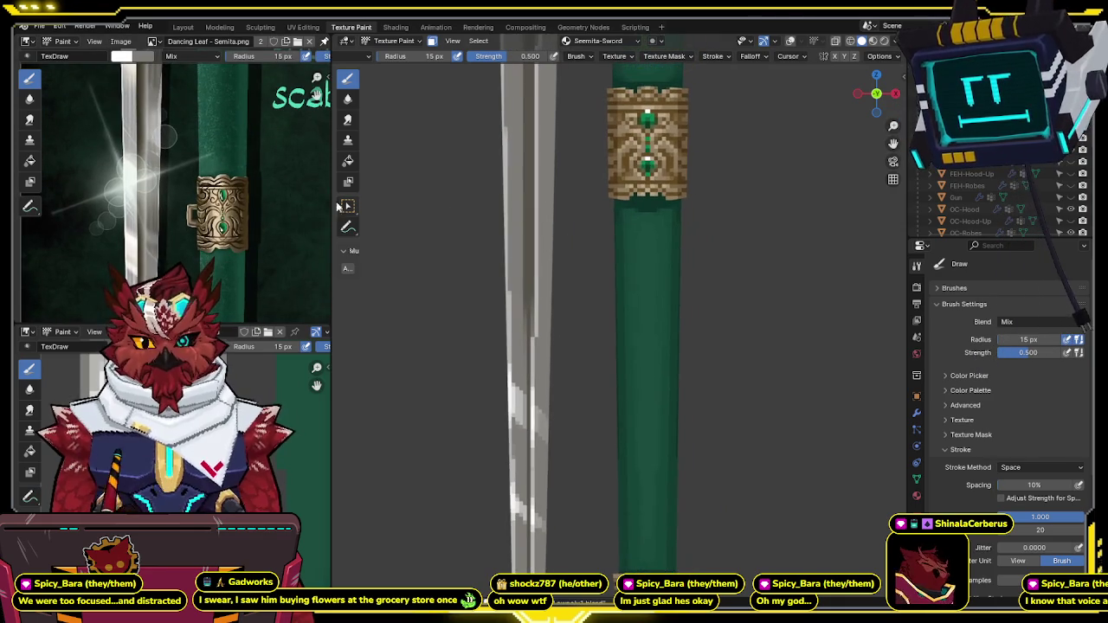
Step: Orbit and zoom the 3D viewport around the whole sword and scabbard
{"action": "scroll", "coordinate": [233, 212], "scroll_direction": "up", "scroll_amount": 3, "text": "shift"}
{"action": "middle_click_drag", "start_coordinate": [554, 311], "coordinate": [528, 206]}
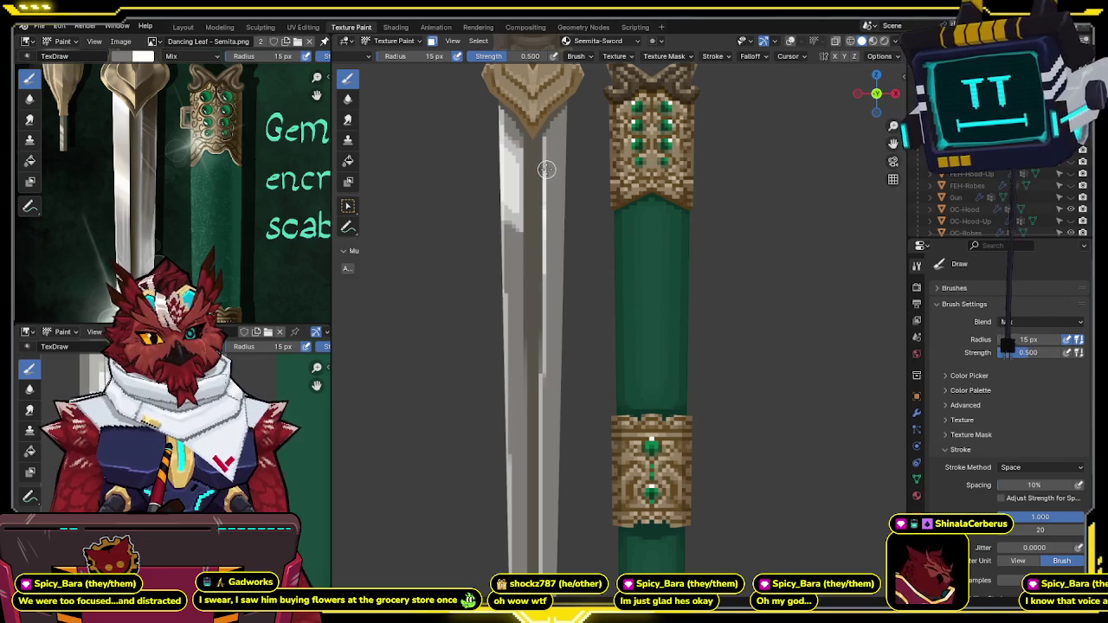
{"action": "mouse_move", "coordinate": [551, 246]}
{"action": "middle_mouse_down"}
{"action": "mouse_move", "coordinate": [546, 178]}
{"action": "mouse_move", "coordinate": [535, 271]}
{"action": "middle_mouse_up"}
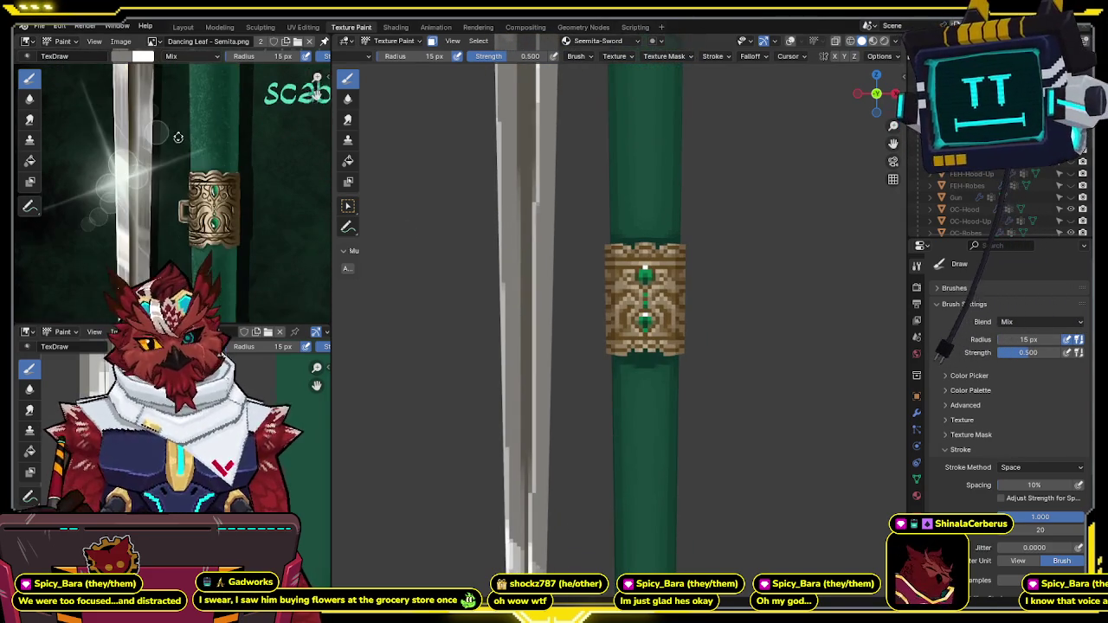
{"action": "scroll", "coordinate": [536, 271], "scroll_direction": "down", "scroll_amount": 5}
{"action": "mouse_move", "coordinate": [507, 231]}
{"action": "middle_mouse_down"}
{"action": "mouse_move", "coordinate": [529, 165]}
{"action": "mouse_move", "coordinate": [547, 200]}
{"action": "middle_mouse_up"}
{"action": "scroll", "coordinate": [529, 165], "scroll_direction": "up", "scroll_amount": 5}
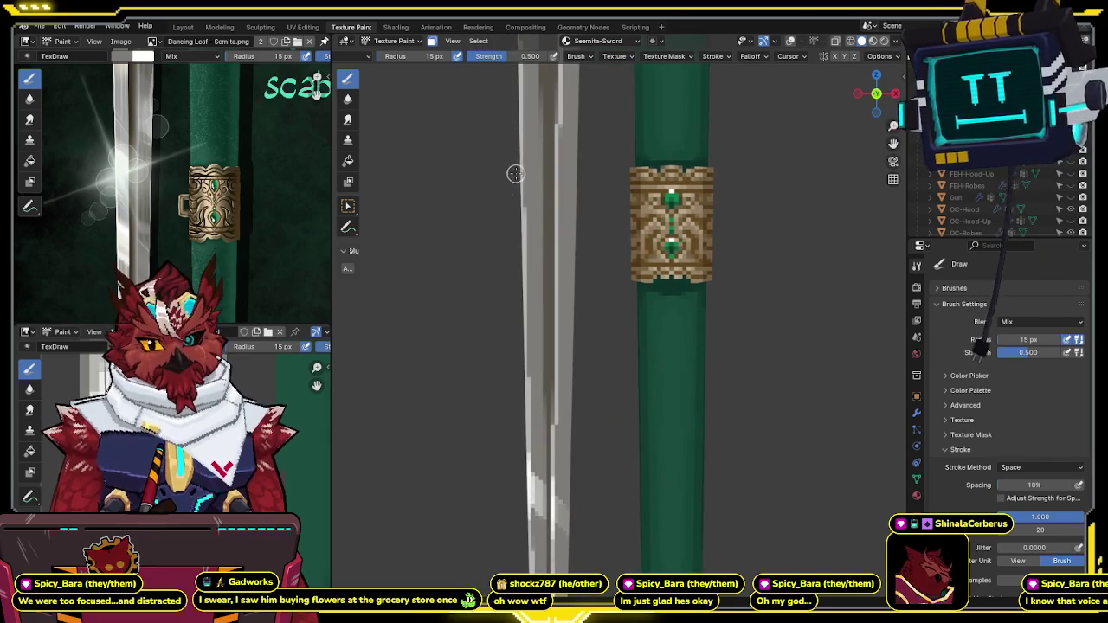
Step: Pan and zoom out the reference image to show the green handle and tassel
{"action": "middle_click_drag", "start_coordinate": [199, 260], "coordinate": [182, 184]}
{"action": "scroll", "coordinate": [182, 183], "scroll_direction": "down", "scroll_amount": 2}
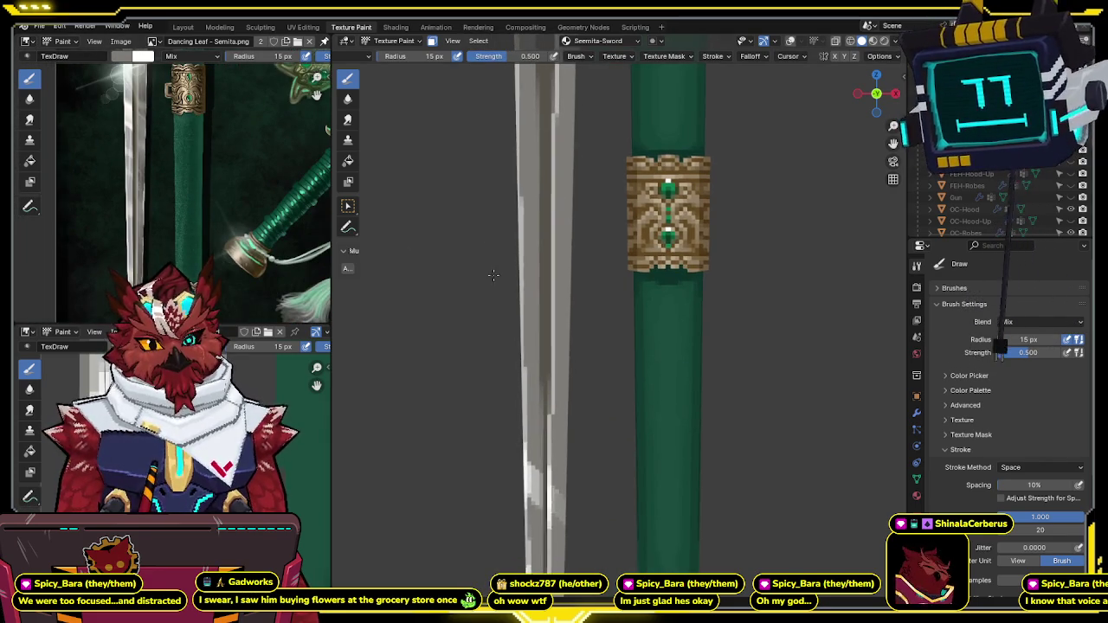
{"action": "scroll", "coordinate": [193, 181], "scroll_direction": "down", "scroll_amount": 2}
{"action": "middle_click_drag", "start_coordinate": [195, 187], "coordinate": [206, 208]}
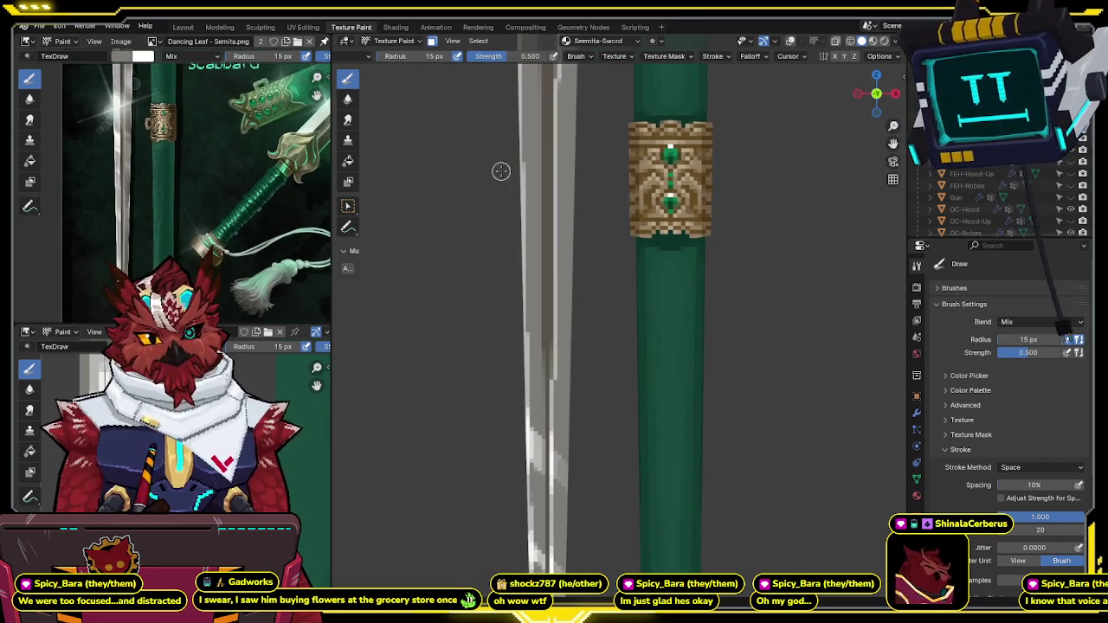
{"action": "scroll", "coordinate": [499, 171], "scroll_direction": "down", "scroll_amount": 5}
{"action": "scroll", "coordinate": [539, 230], "scroll_direction": "up", "scroll_amount": 3}
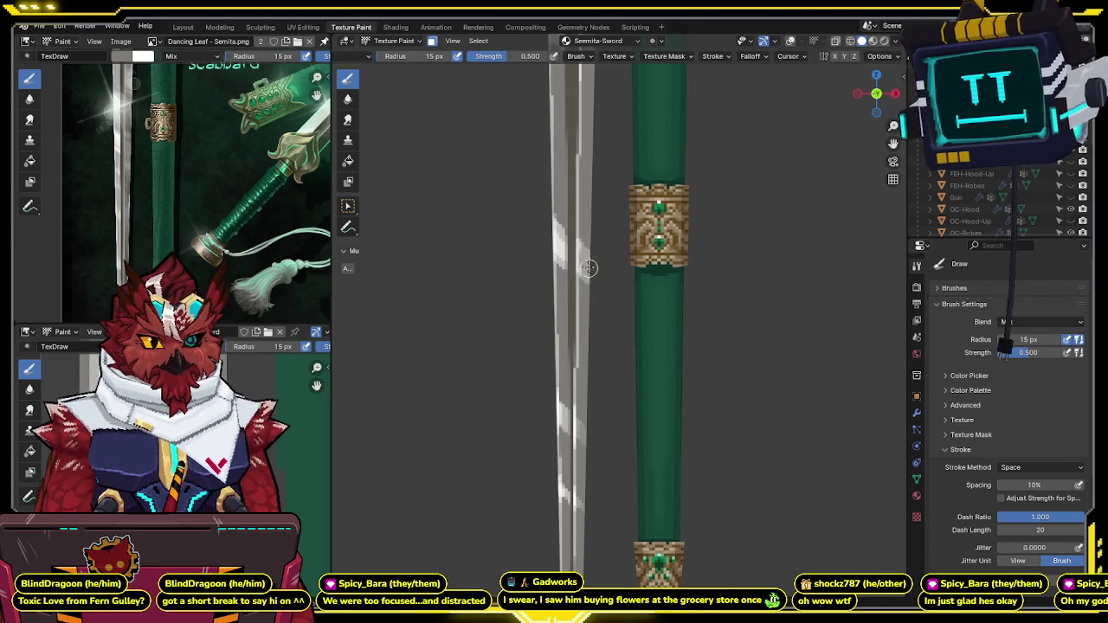
{"action": "scroll", "coordinate": [585, 271], "scroll_direction": "down", "scroll_amount": 3}
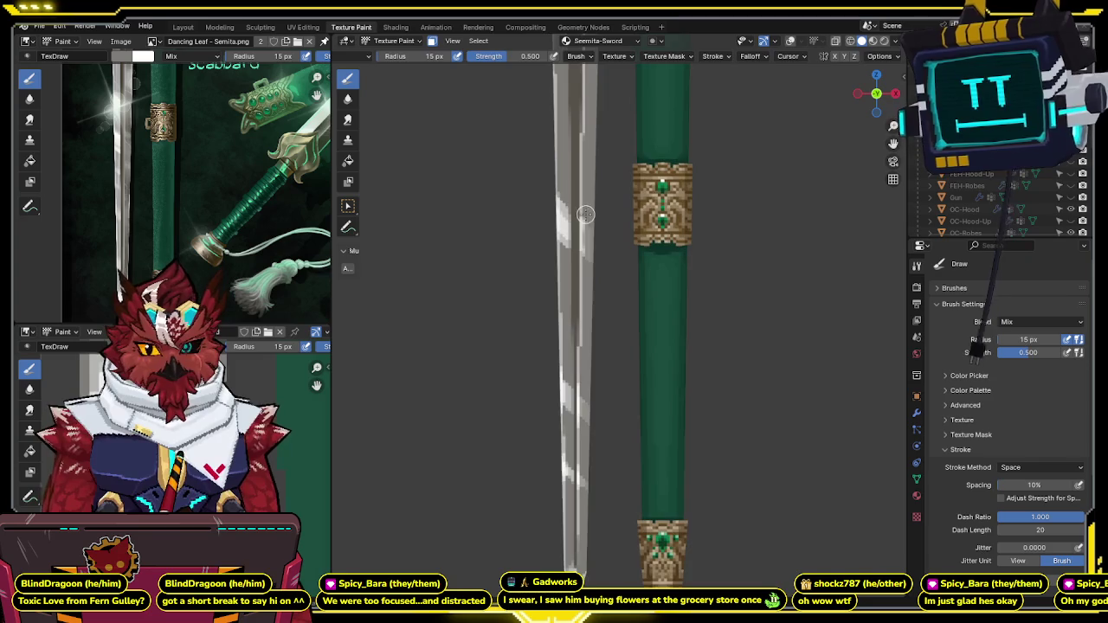
{"action": "scroll", "coordinate": [586, 259], "scroll_direction": "down", "scroll_amount": 2}
{"action": "scroll", "coordinate": [587, 212], "scroll_direction": "up", "scroll_amount": 5}
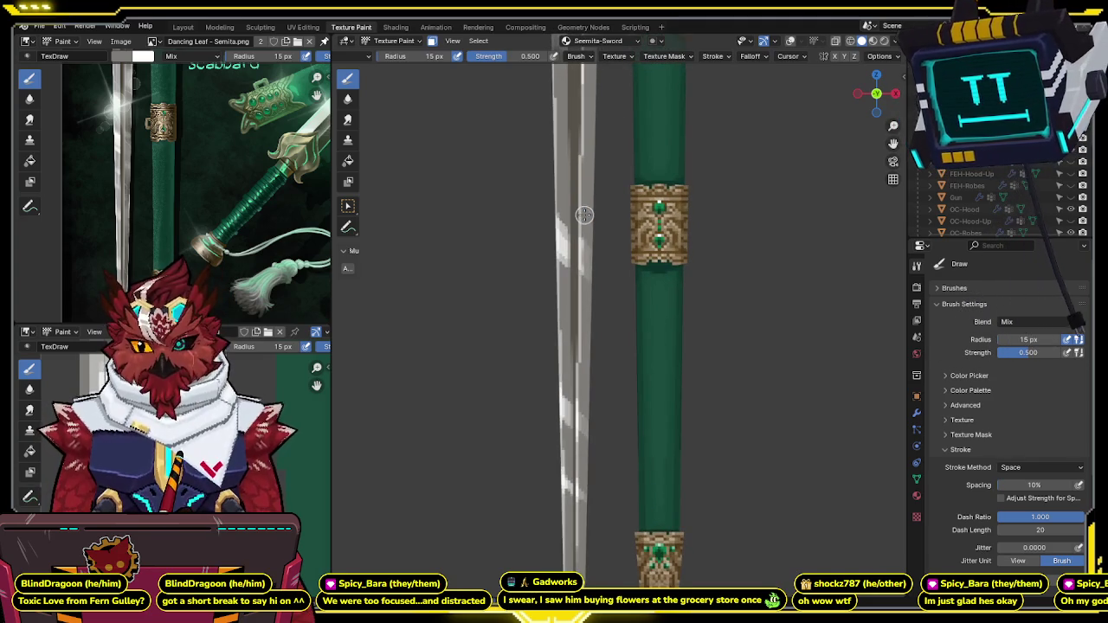
{"action": "middle_click_drag", "start_coordinate": [574, 198], "coordinate": [565, 197], "text": "shift"}
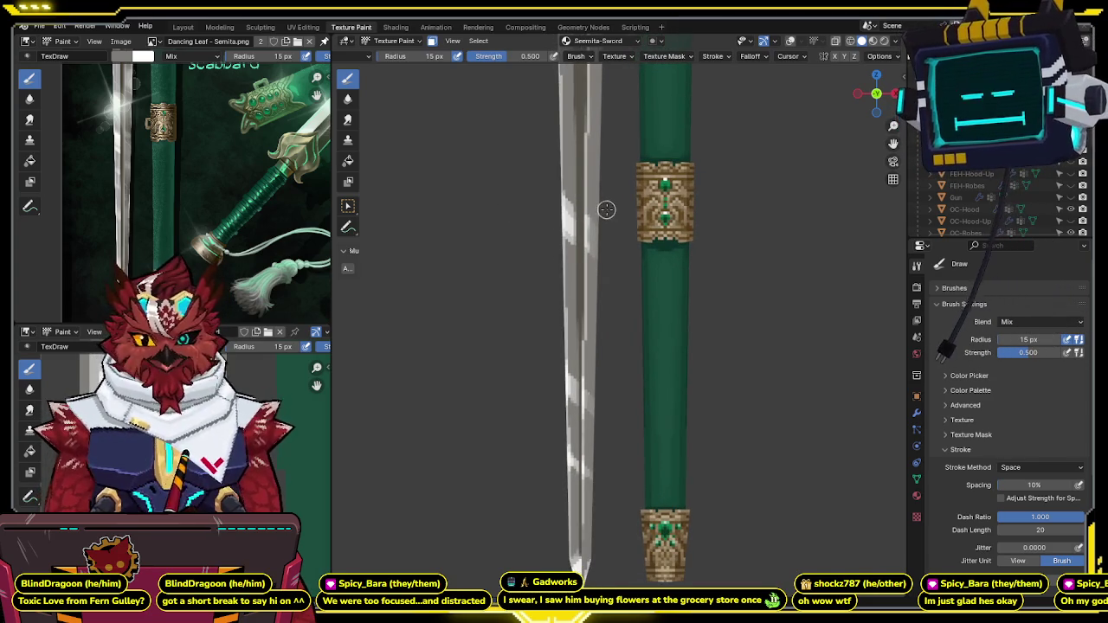
{"action": "middle_click_drag", "start_coordinate": [561, 338], "coordinate": [555, 245], "text": "shift"}
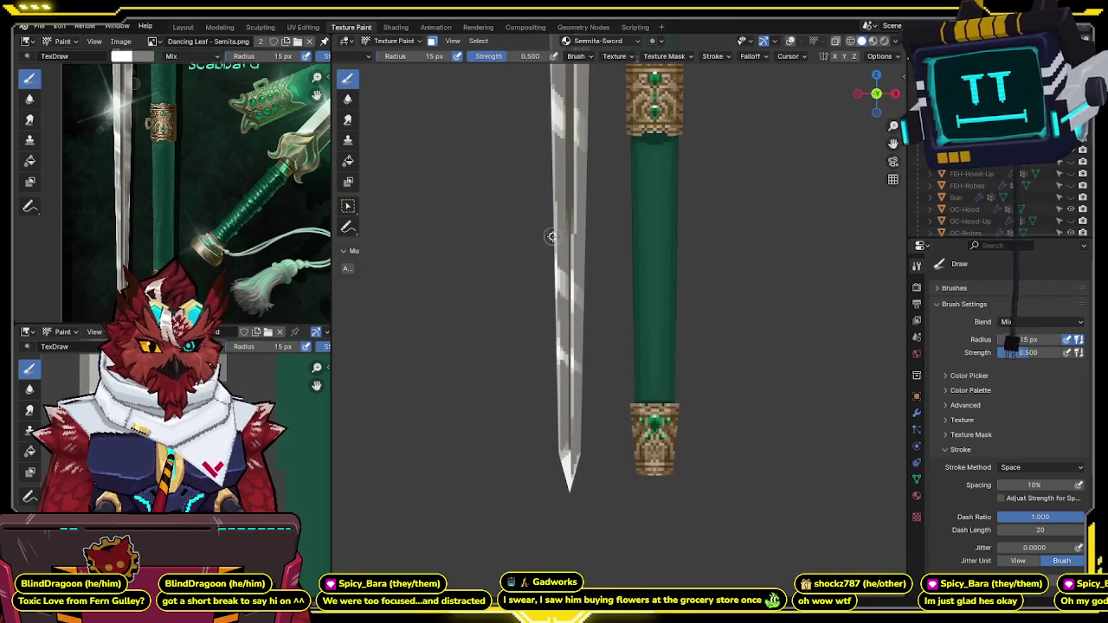
{"action": "left_click_drag", "start_coordinate": [558, 279], "coordinate": [558, 344]}
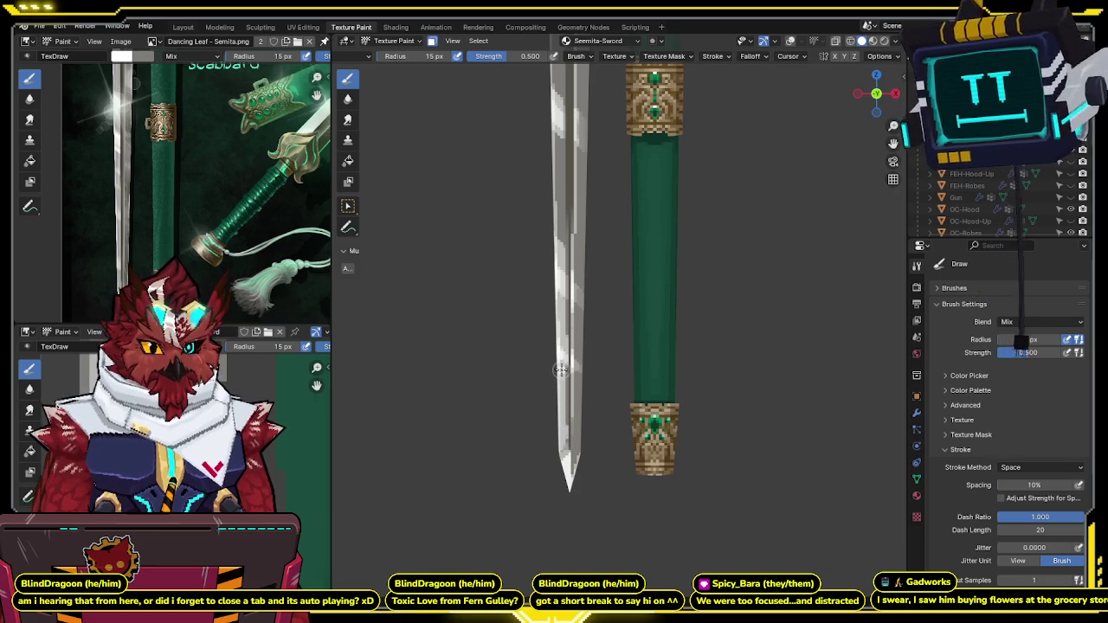
{"action": "middle_click_drag", "start_coordinate": [564, 478], "coordinate": [563, 274]}
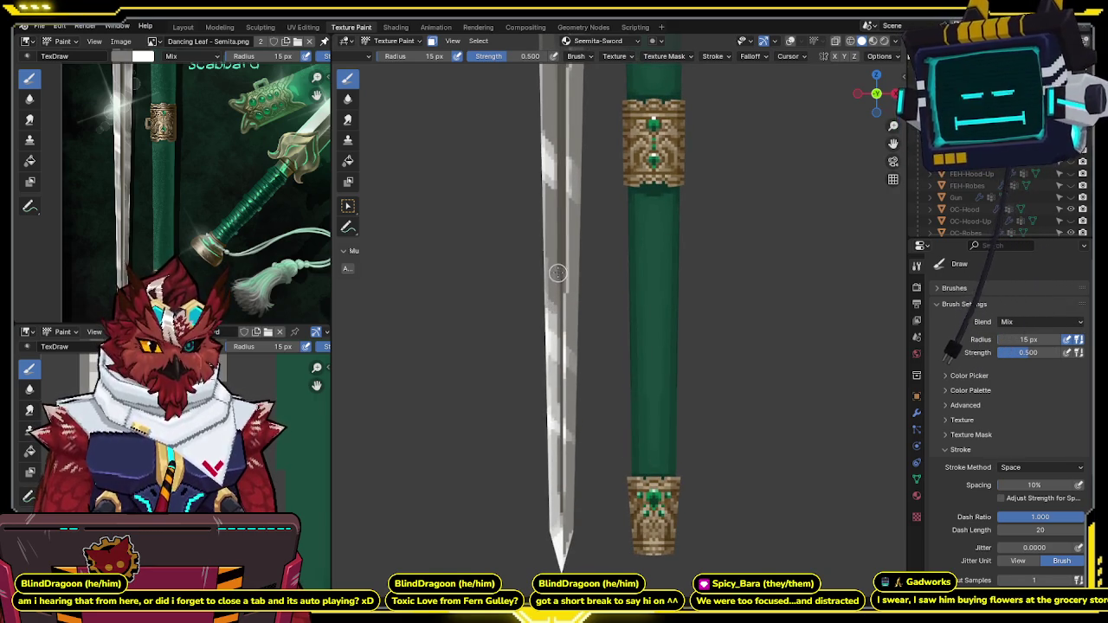
{"action": "mouse_move", "coordinate": [550, 303]}
{"action": "middle_mouse_down"}
{"action": "mouse_move", "coordinate": [558, 268]}
{"action": "mouse_move", "coordinate": [574, 261]}
{"action": "middle_mouse_up"}
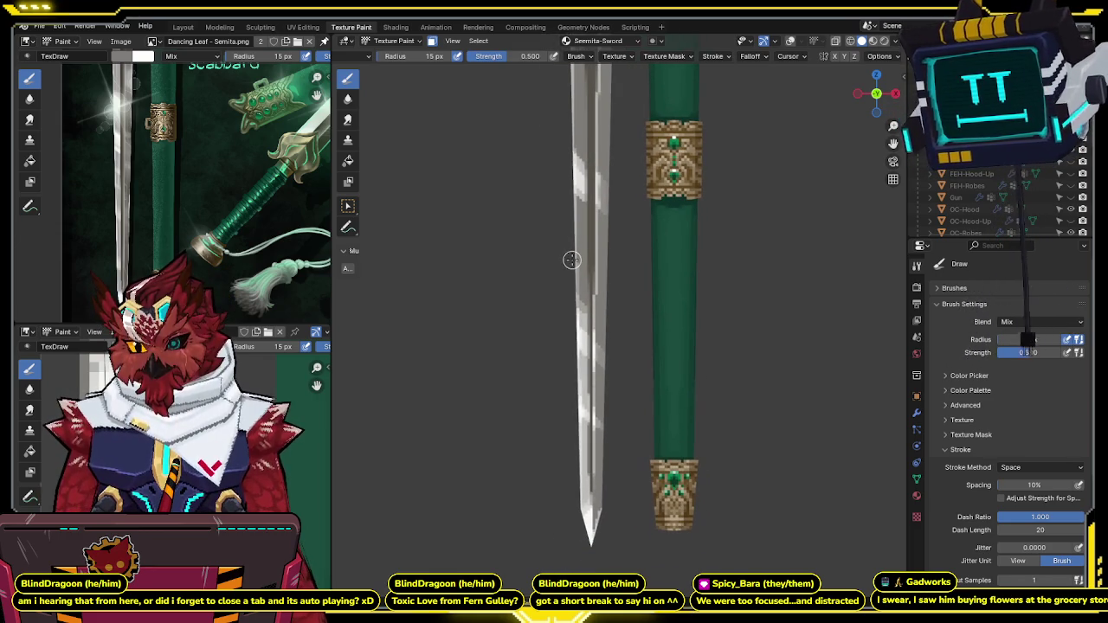
{"action": "mouse_move", "coordinate": [571, 259]}
{"action": "middle_mouse_down"}
{"action": "mouse_move", "coordinate": [554, 259]}
{"action": "mouse_move", "coordinate": [569, 280]}
{"action": "middle_mouse_up"}
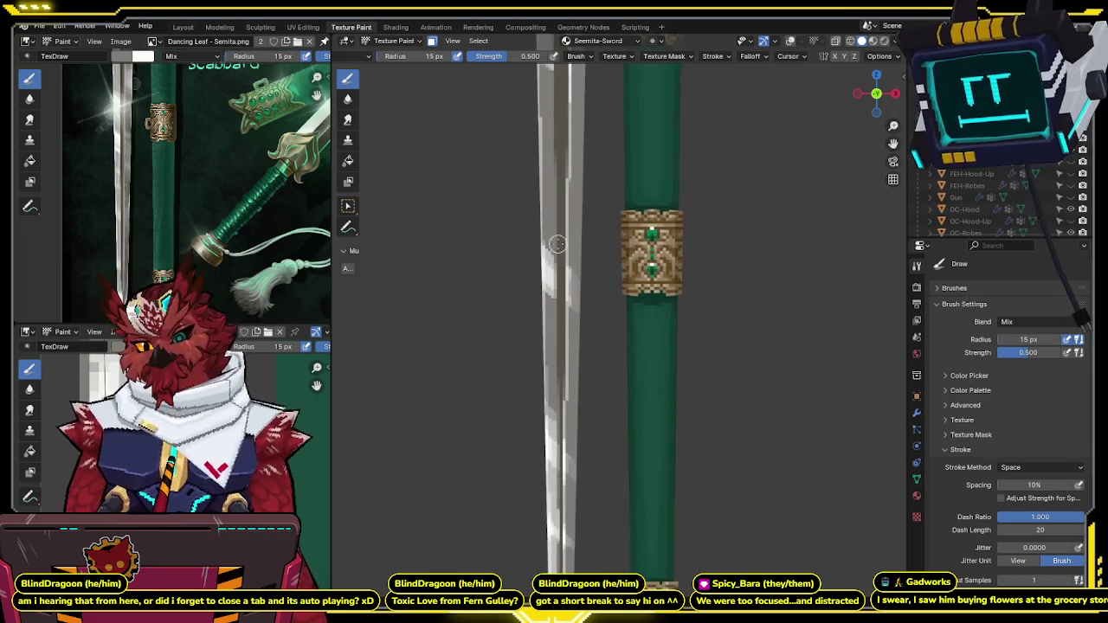
{"action": "scroll", "coordinate": [569, 280], "scroll_direction": "down", "scroll_amount": 3}
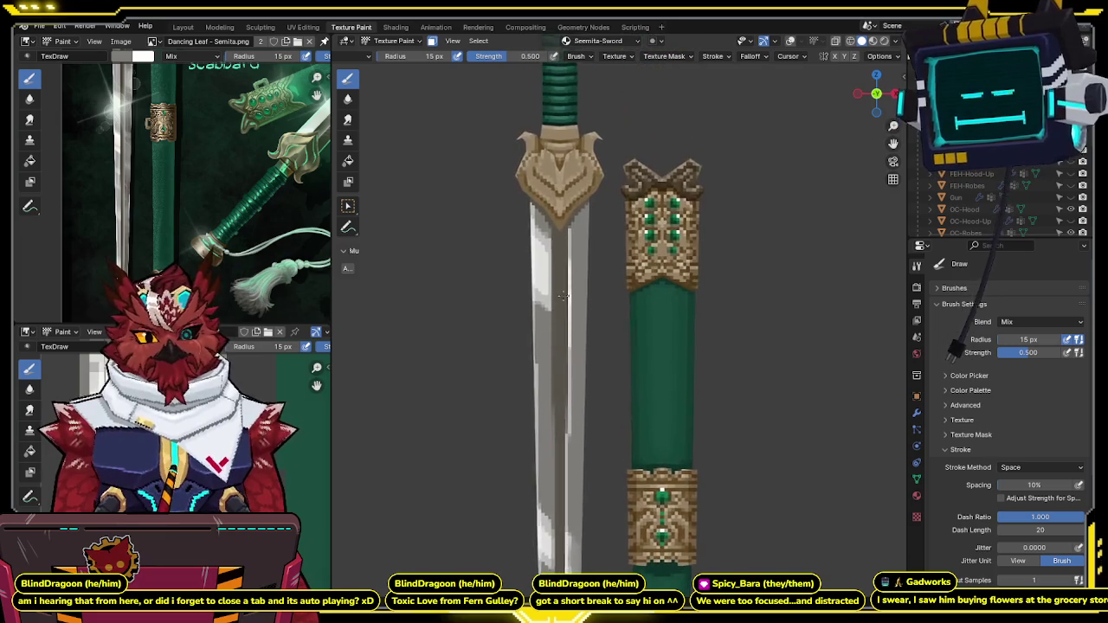
Step: Reframe the sword upright with the handle near the top of the viewport
{"action": "middle_click_drag", "start_coordinate": [140, 163], "coordinate": [145, 247]}
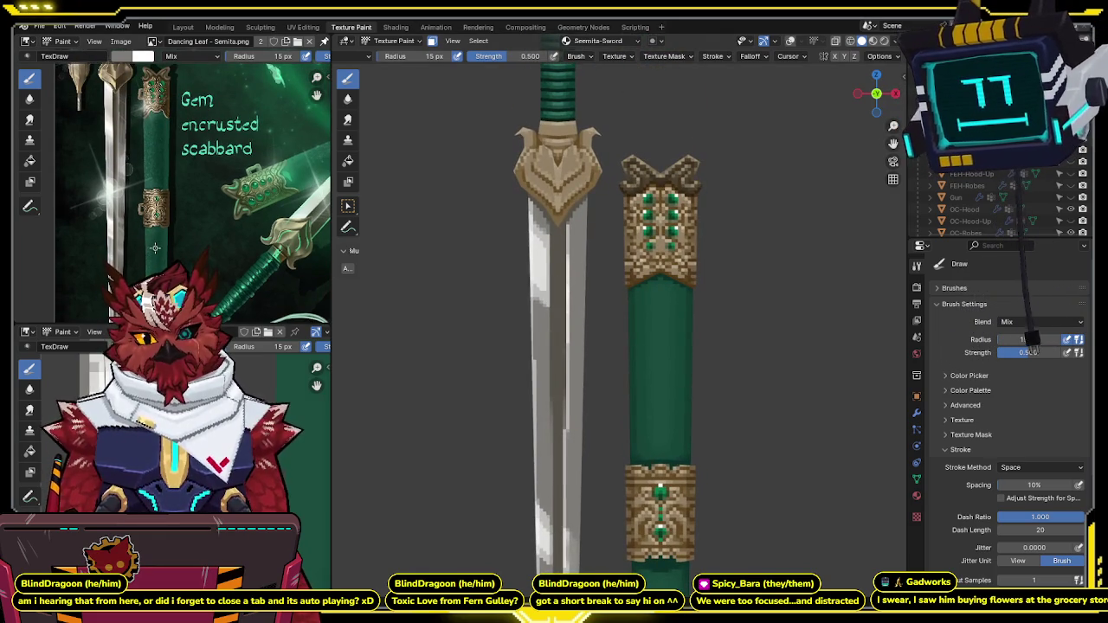
{"action": "middle_click_drag", "start_coordinate": [549, 308], "coordinate": [559, 269]}
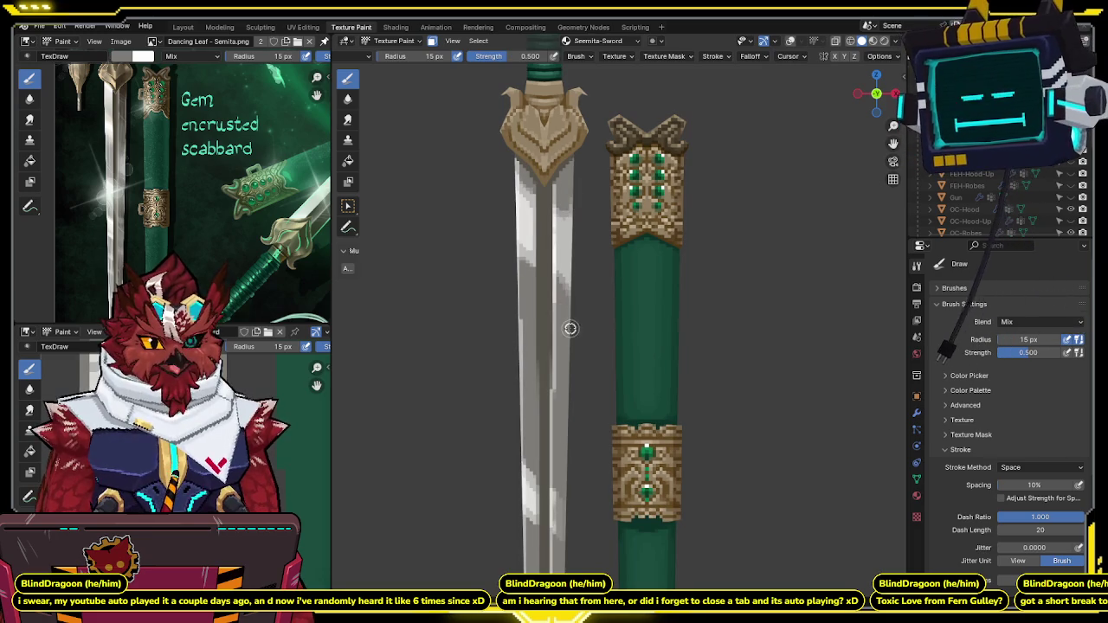
{"action": "middle_click_drag", "start_coordinate": [568, 325], "coordinate": [573, 234], "text": "shift"}
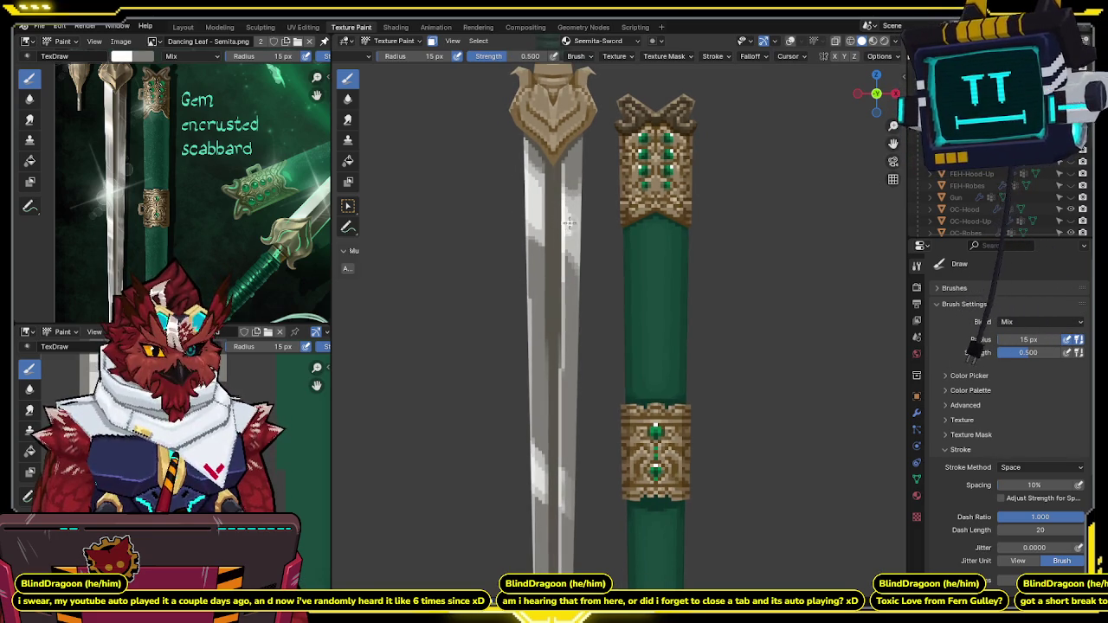
{"action": "scroll", "coordinate": [572, 216], "scroll_direction": "down", "scroll_amount": 2}
{"action": "scroll", "coordinate": [576, 212], "scroll_direction": "down", "scroll_amount": 2}
{"action": "middle_click_drag", "start_coordinate": [586, 277], "coordinate": [584, 187], "text": "shift"}
{"action": "scroll", "coordinate": [580, 216], "scroll_direction": "up", "scroll_amount": 1}
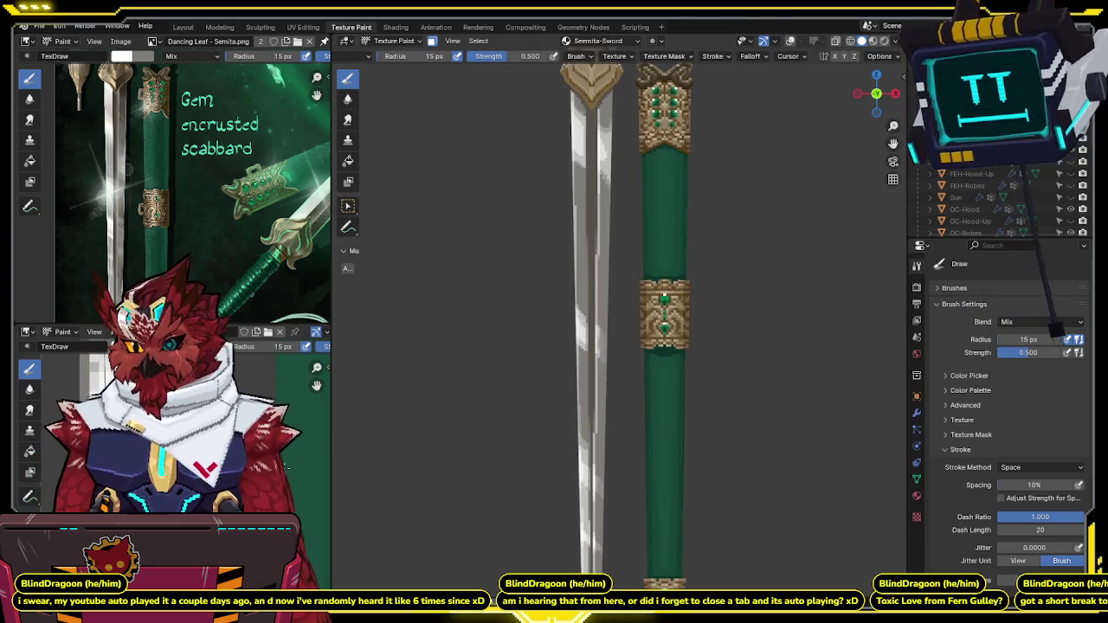
{"action": "middle_click_drag", "start_coordinate": [597, 223], "coordinate": [585, 249], "text": "shift"}
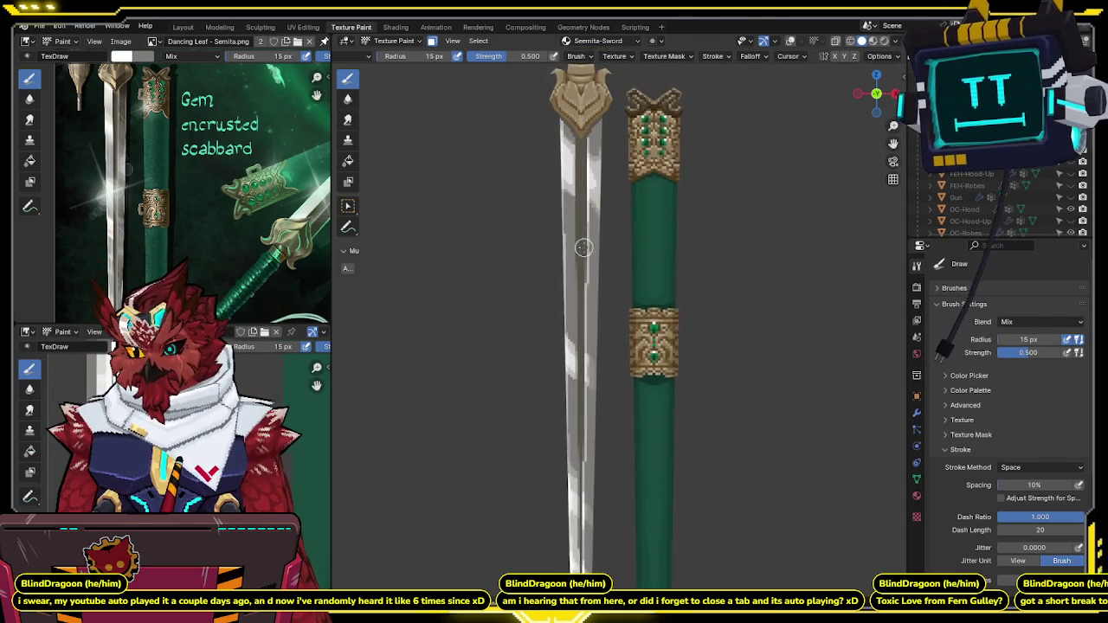
{"action": "scroll", "coordinate": [584, 248], "scroll_direction": "down", "scroll_amount": 2}
{"action": "scroll", "coordinate": [584, 249], "scroll_direction": "up", "scroll_amount": 3}
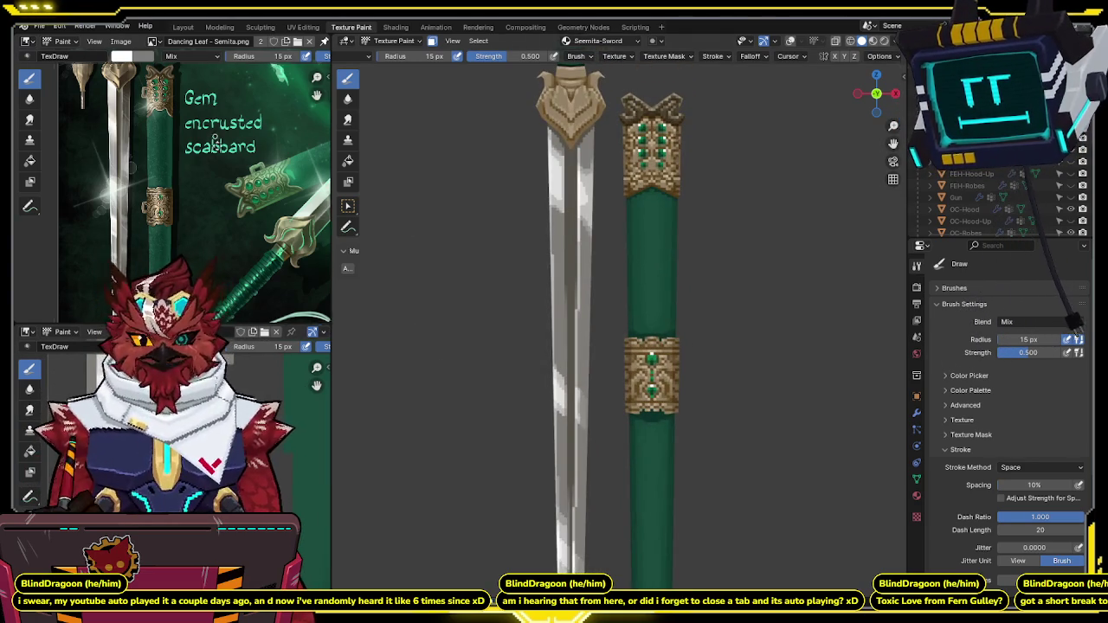
Step: Pan and zoom the reference image toward the scabbard art
{"action": "middle_click_drag", "start_coordinate": [217, 143], "coordinate": [194, 173]}
{"action": "scroll", "coordinate": [188, 179], "scroll_direction": "up", "scroll_amount": 2}
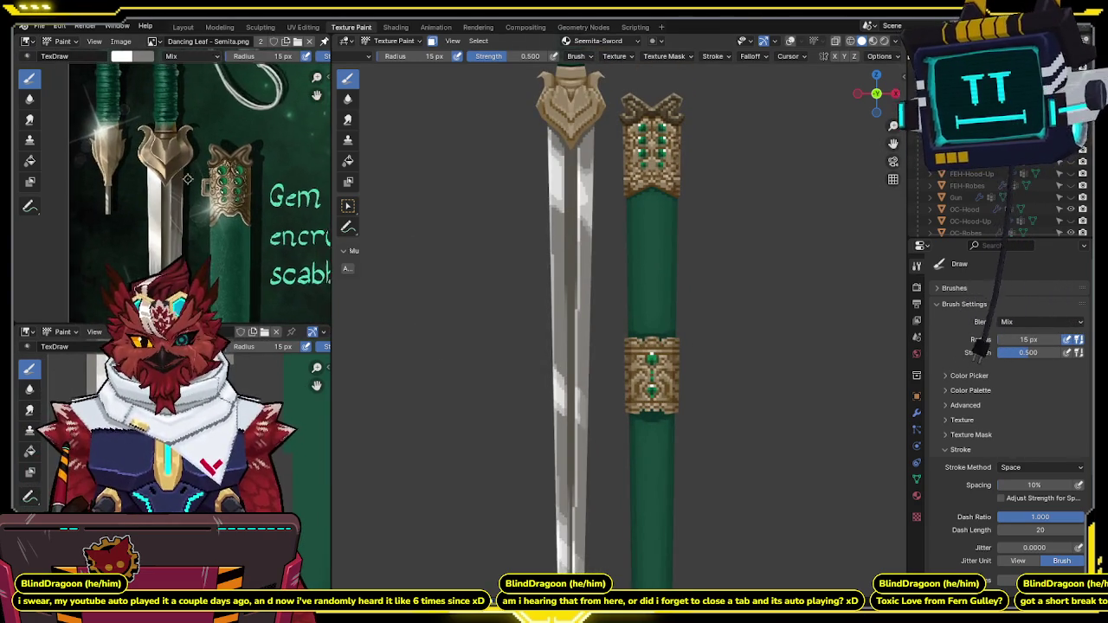
{"action": "scroll", "coordinate": [188, 179], "scroll_direction": "up", "scroll_amount": 1}
{"action": "scroll", "coordinate": [555, 142], "scroll_direction": "up", "scroll_amount": 1}
{"action": "scroll", "coordinate": [567, 138], "scroll_direction": "up", "scroll_amount": 3}
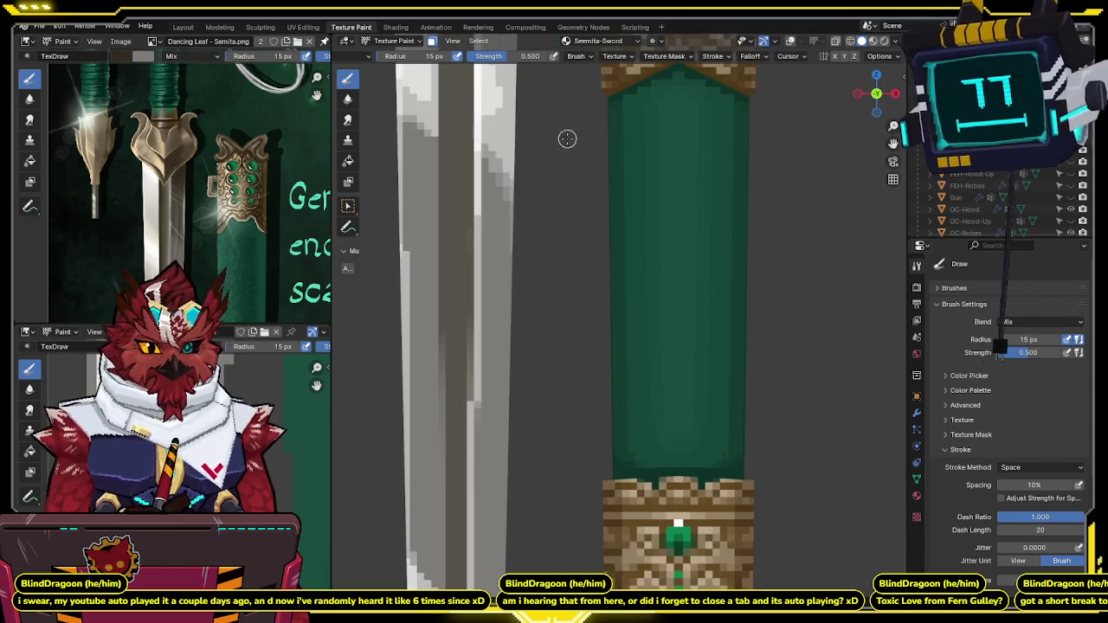
{"action": "scroll", "coordinate": [567, 139], "scroll_direction": "down", "scroll_amount": 4}
{"action": "scroll", "coordinate": [572, 259], "scroll_direction": "up", "scroll_amount": 2}
{"action": "scroll", "coordinate": [574, 309], "scroll_direction": "up", "scroll_amount": 1}
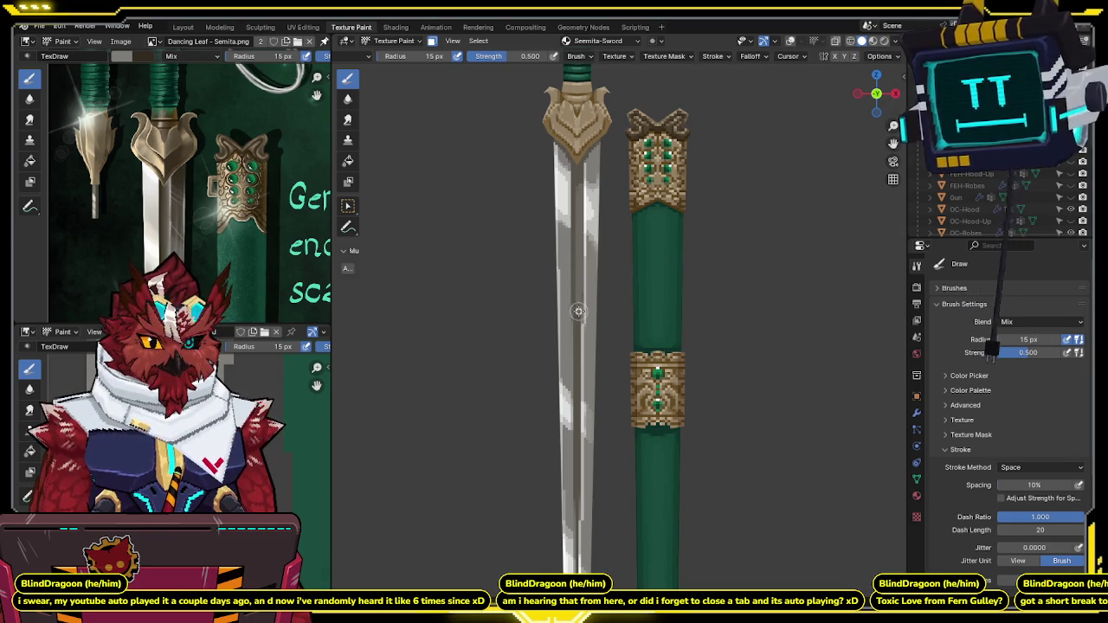
Step: Move the viewport closer to the scabbard's gold band
{"action": "middle_click_drag", "start_coordinate": [585, 291], "coordinate": [588, 229], "text": "shift"}
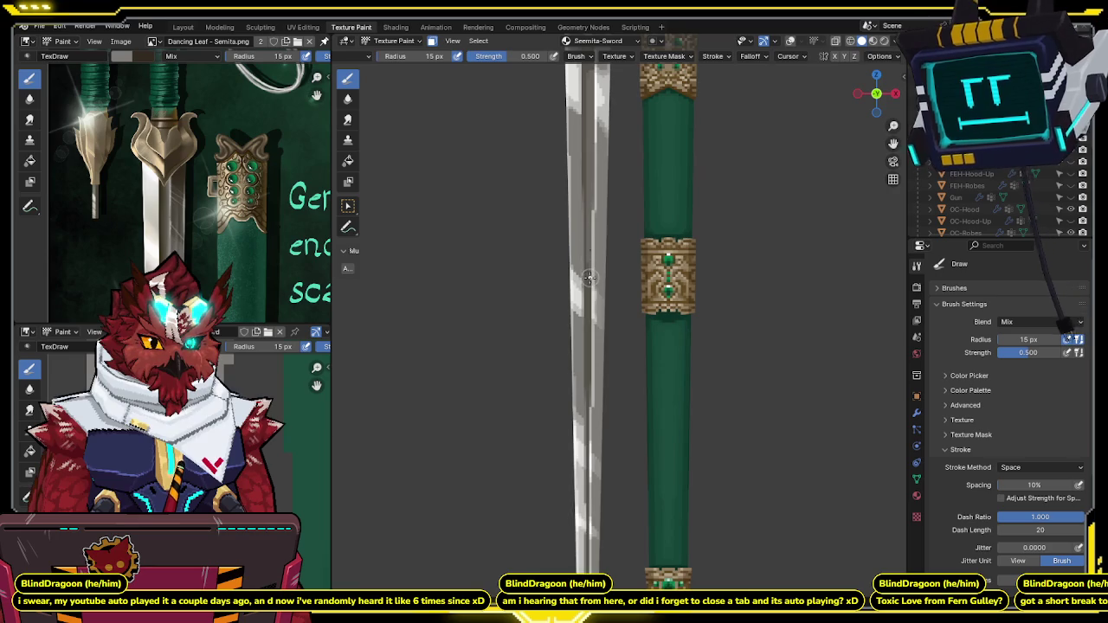
{"action": "middle_click_drag", "start_coordinate": [591, 253], "coordinate": [594, 234], "text": "shift"}
{"action": "scroll", "coordinate": [596, 209], "scroll_direction": "up", "scroll_amount": 2}
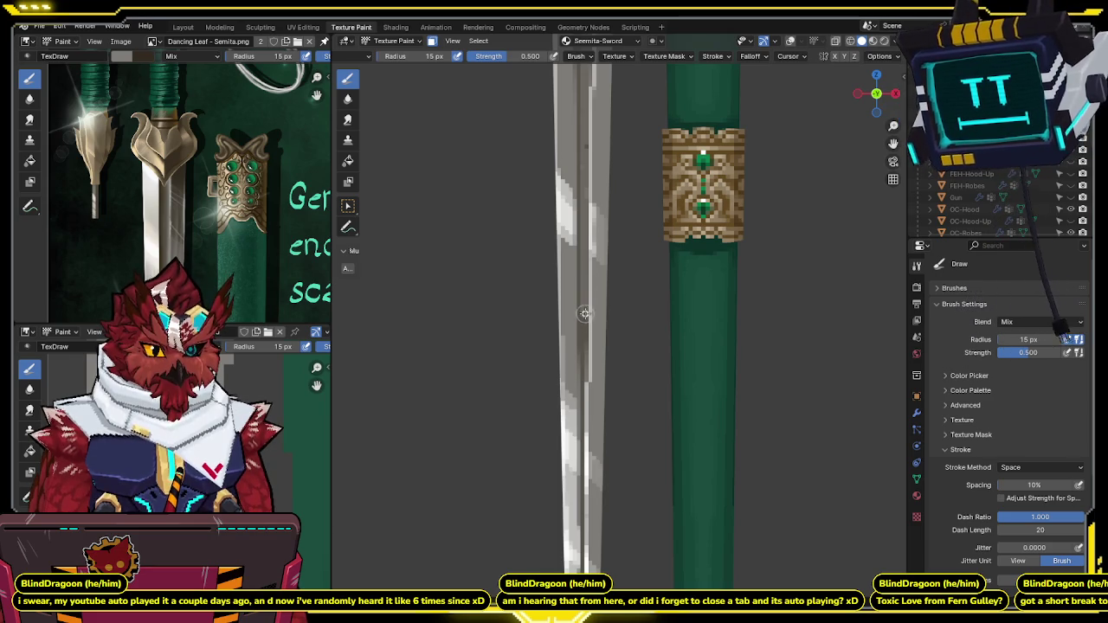
{"action": "scroll", "coordinate": [585, 320], "scroll_direction": "up", "scroll_amount": 5, "text": "shift"}
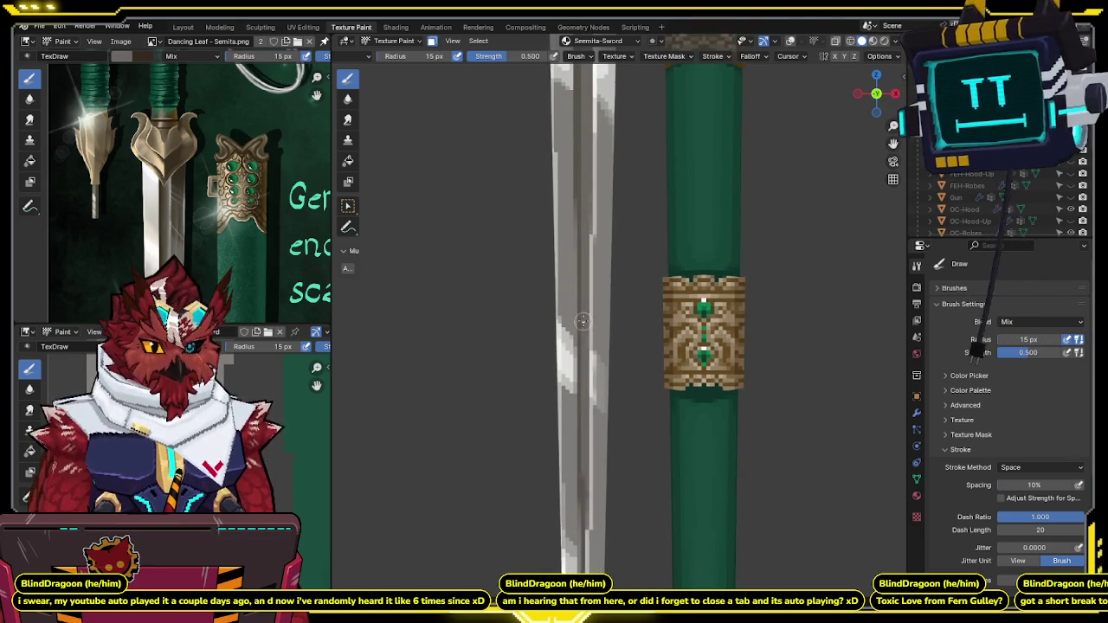
{"action": "scroll", "coordinate": [582, 266], "scroll_direction": "up", "scroll_amount": 3, "text": "shift"}
{"action": "scroll", "coordinate": [585, 247], "scroll_direction": "down", "scroll_amount": 2}
{"action": "scroll", "coordinate": [586, 229], "scroll_direction": "up", "scroll_amount": 1}
{"action": "scroll", "coordinate": [586, 230], "scroll_direction": "up", "scroll_amount": 1}
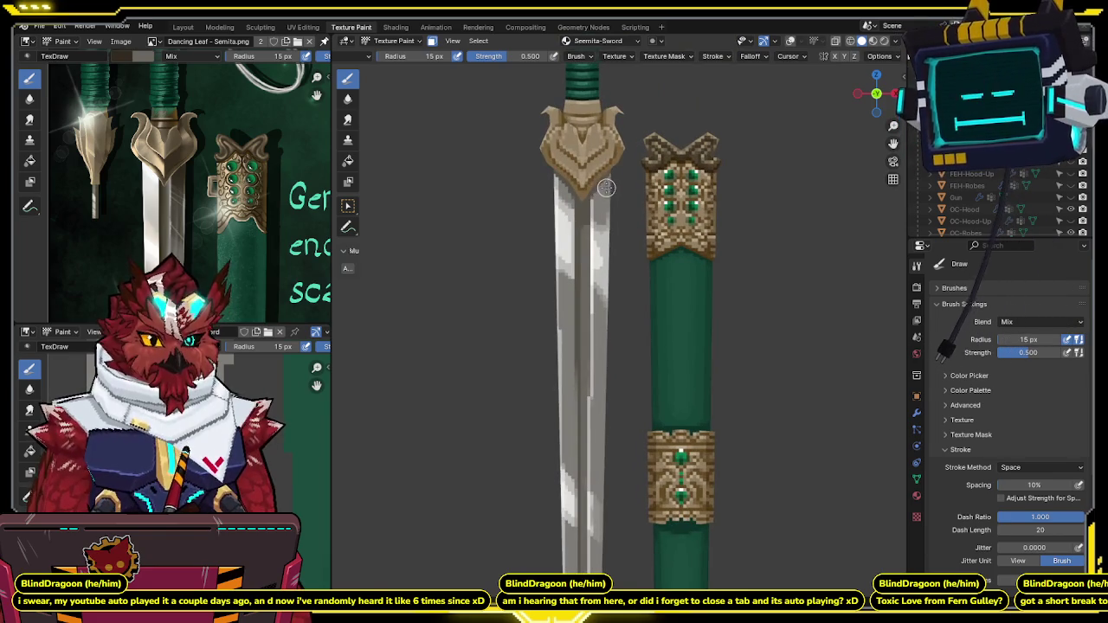
{"action": "scroll", "coordinate": [609, 204], "scroll_direction": "down", "scroll_amount": 1, "text": "shift"}
{"action": "scroll", "coordinate": [611, 234], "scroll_direction": "down", "scroll_amount": 1, "text": "shift"}
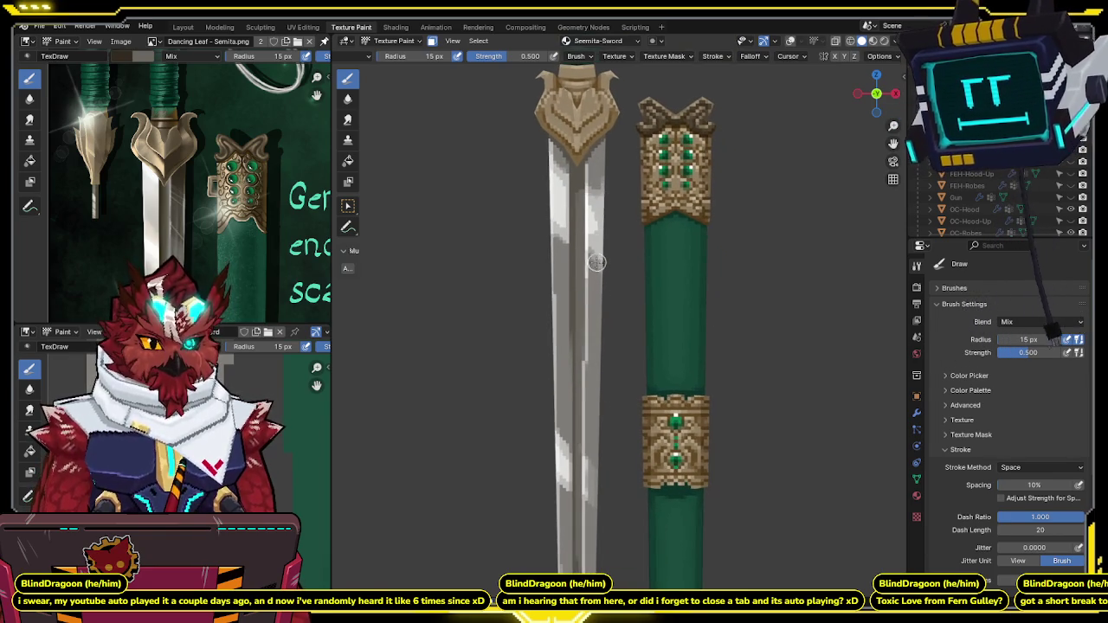
Step: Undo a trial darker stroke on the blade and set brush Strength to 0.500
{"action": "left_click_drag", "start_coordinate": [589, 278], "coordinate": [595, 155]}
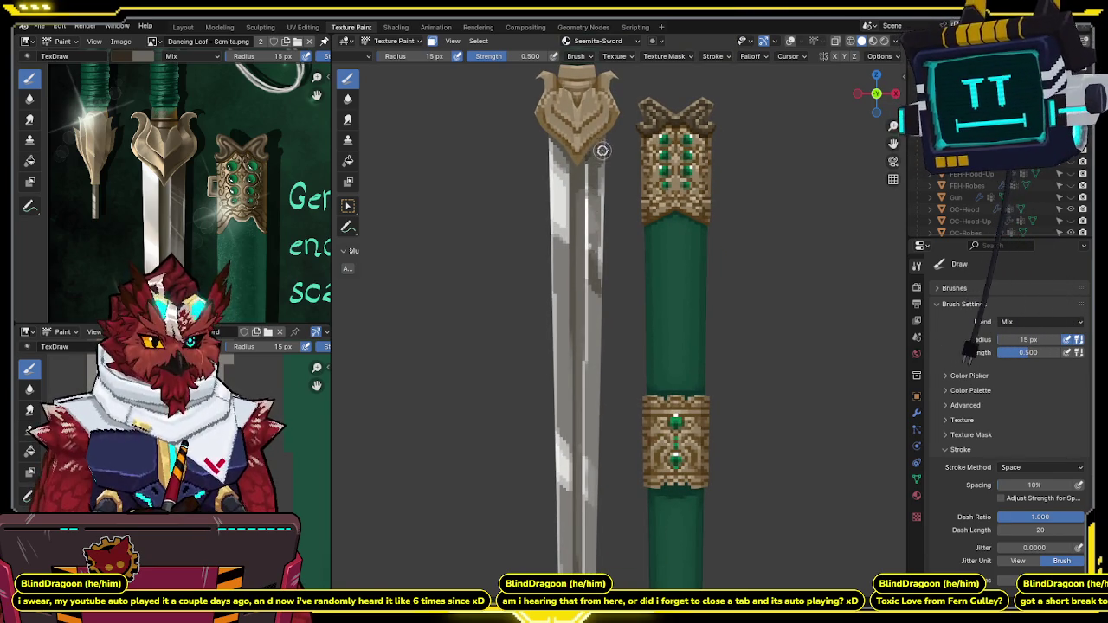
{"action": "key", "text": "ctrl+z"}
{"action": "left_click_drag", "start_coordinate": [528, 55], "coordinate": [503, 61]}
{"action": "left_click", "coordinate": [505, 59]}
{"action": "type", "text": ".5"}
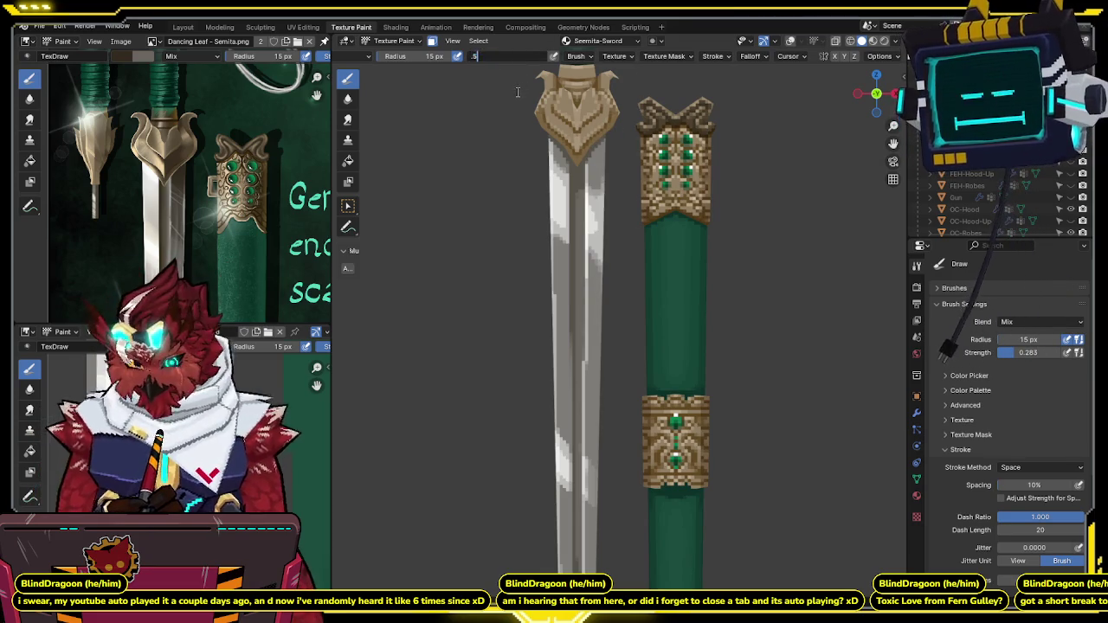
{"action": "key", "text": "Return"}
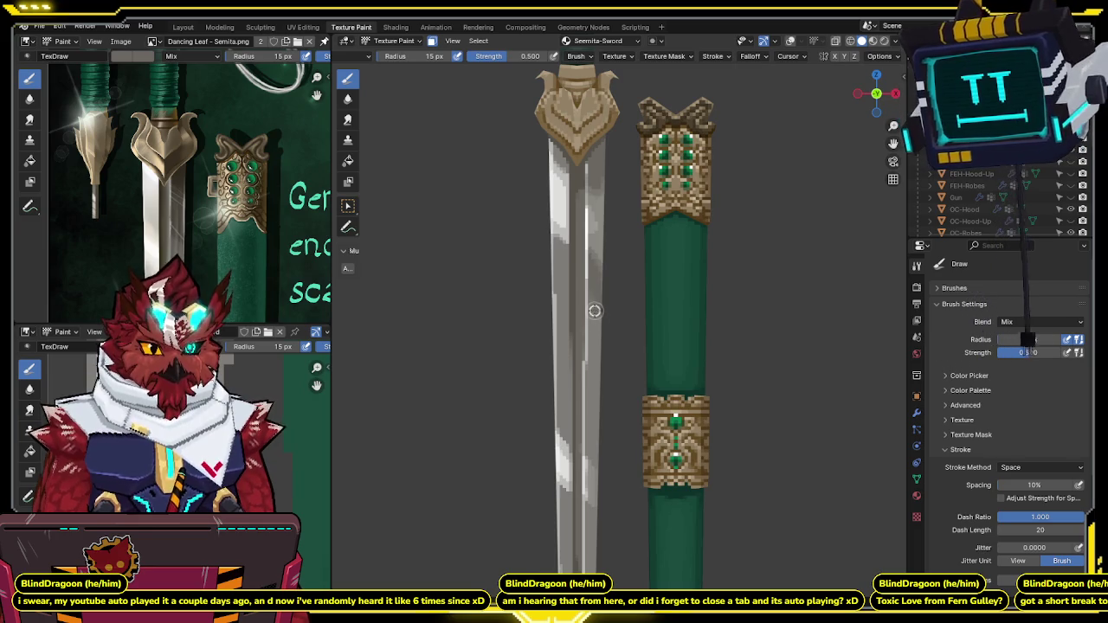
Step: Orbit and zoom in to face the crossguard up close
{"action": "middle_click_drag", "start_coordinate": [606, 341], "coordinate": [625, 205], "text": "shift"}
{"action": "scroll", "coordinate": [624, 204], "scroll_direction": "down", "scroll_amount": 4}
{"action": "scroll", "coordinate": [623, 294], "scroll_direction": "down", "scroll_amount": 2}
{"action": "mouse_move", "coordinate": [602, 271]}
{"action": "middle_mouse_down"}
{"action": "mouse_move", "coordinate": [625, 252]}
{"action": "mouse_move", "coordinate": [598, 229]}
{"action": "middle_mouse_up"}
{"action": "scroll", "coordinate": [598, 229], "scroll_direction": "up", "scroll_amount": 2}
{"action": "scroll", "coordinate": [597, 229], "scroll_direction": "up", "scroll_amount": 2}
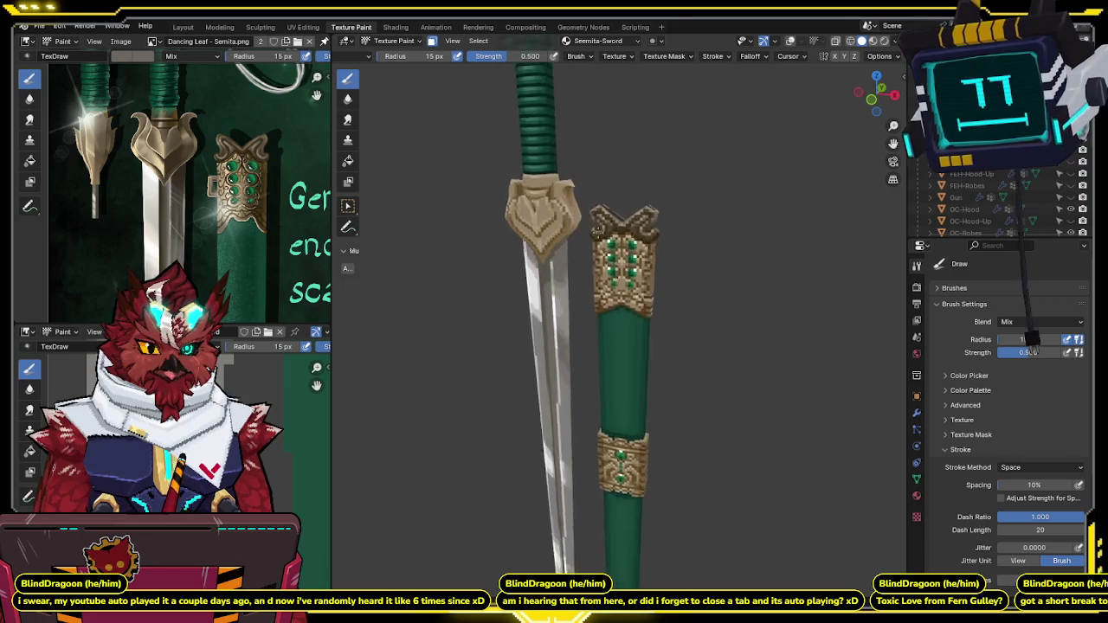
{"action": "scroll", "coordinate": [598, 229], "scroll_direction": "up", "scroll_amount": 3}
{"action": "mouse_move", "coordinate": [597, 229]}
{"action": "middle_mouse_down"}
{"action": "mouse_move", "coordinate": [615, 295]}
{"action": "mouse_move", "coordinate": [769, 335]}
{"action": "middle_mouse_up"}
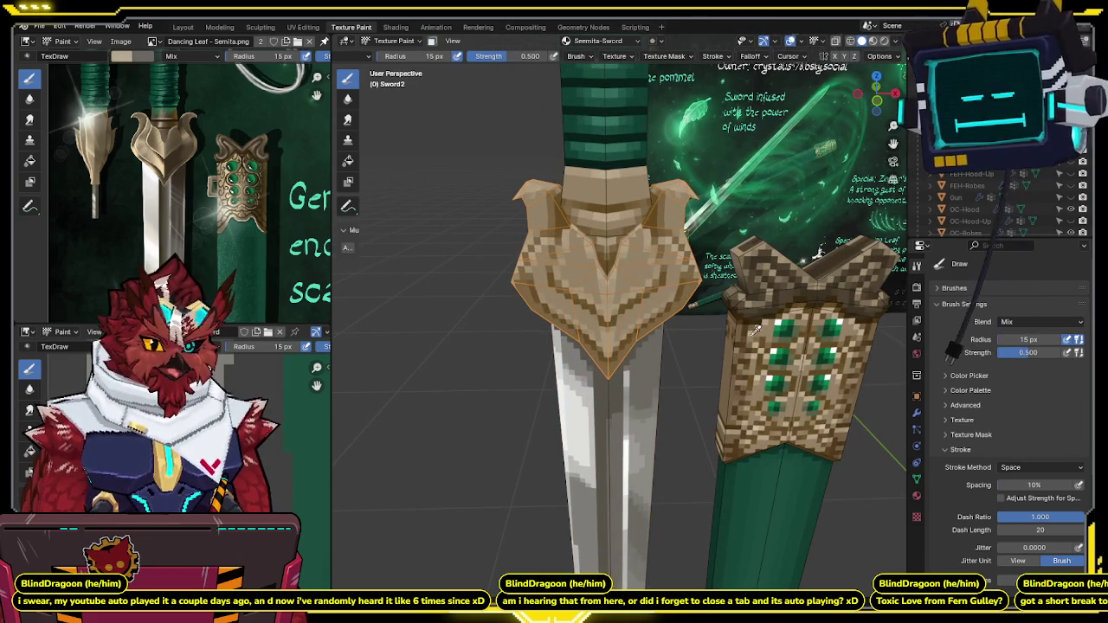
{"action": "left_click", "coordinate": [121, 56]}
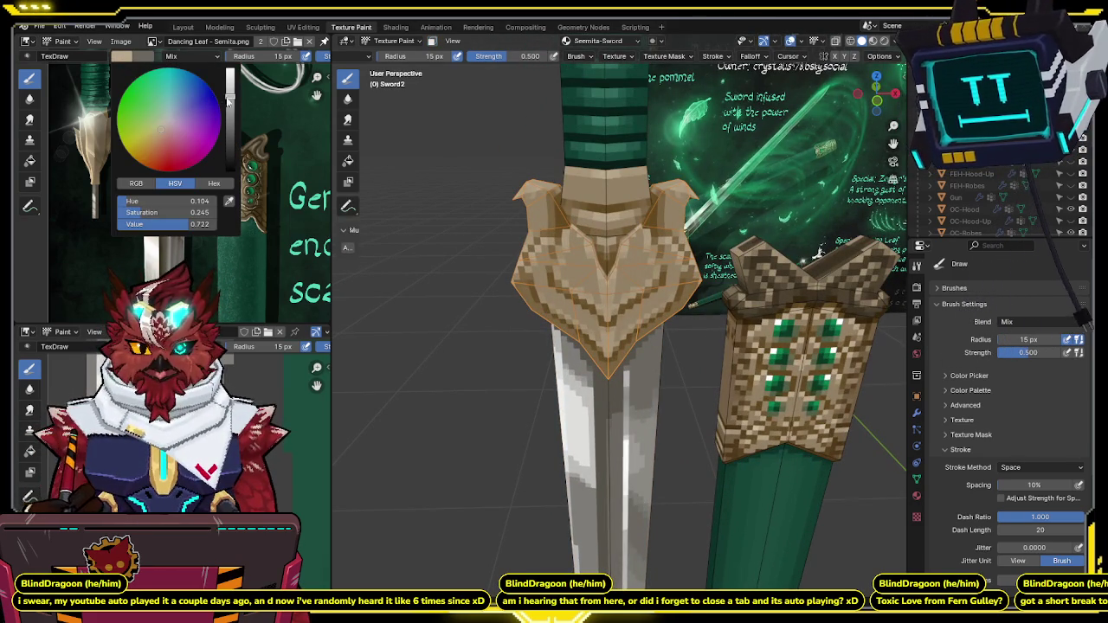
{"action": "middle_click_drag", "start_coordinate": [554, 286], "coordinate": [610, 249]}
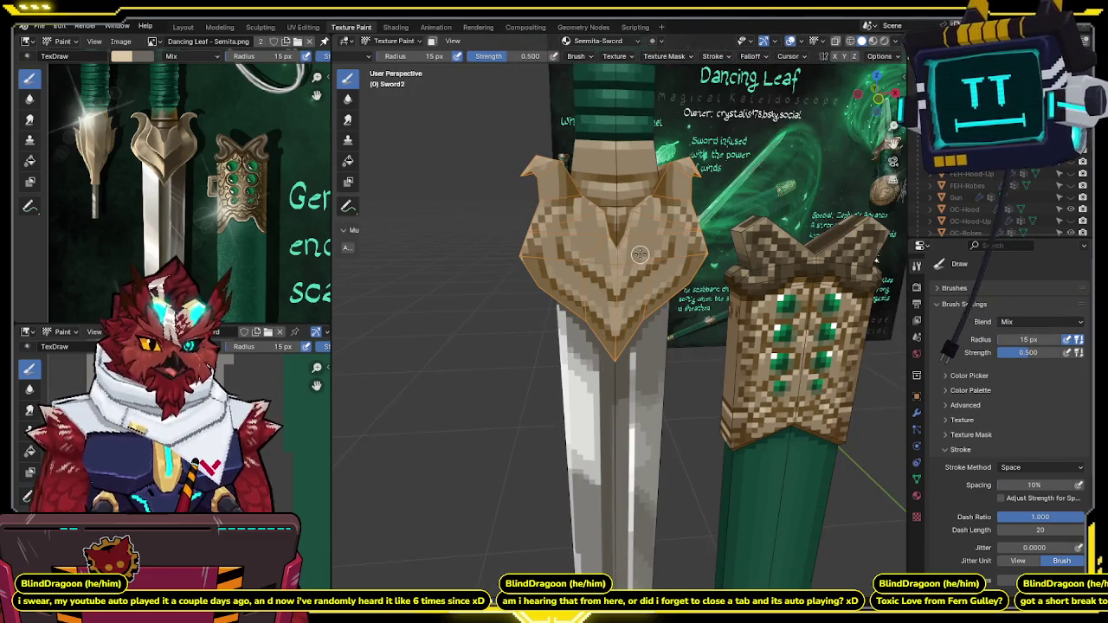
{"action": "left_click_drag", "start_coordinate": [1031, 353], "coordinate": [1073, 353]}
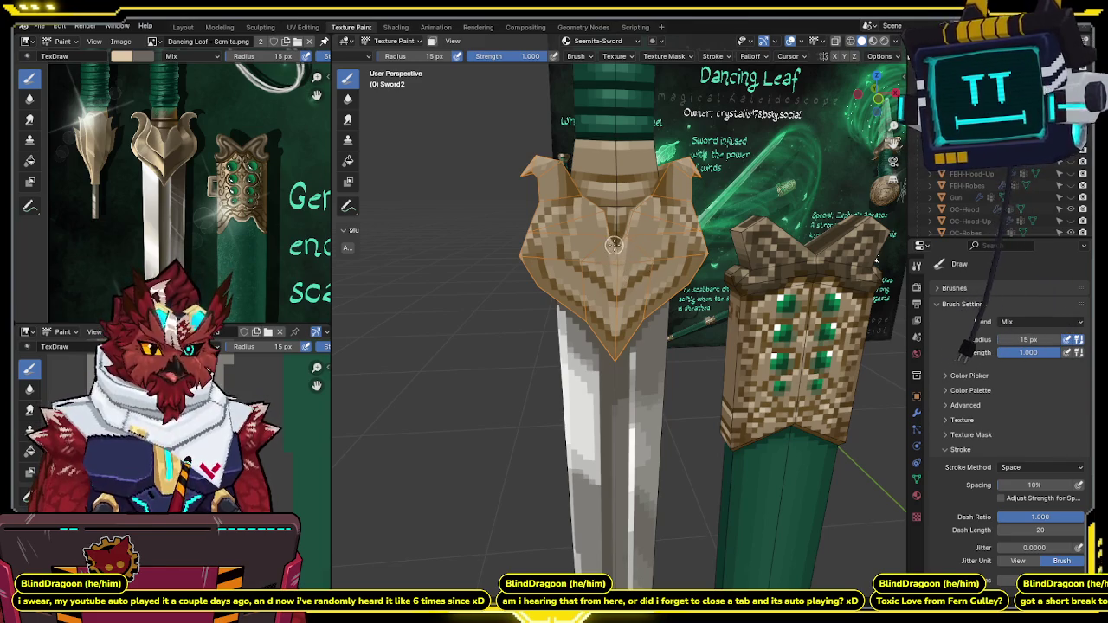
{"action": "left_click", "coordinate": [518, 56]}
{"action": "type", "text": "0.5"}
{"action": "key", "text": "Return"}
{"action": "mouse_move", "coordinate": [529, 75]}
{"action": "middle_mouse_down"}
{"action": "mouse_move", "coordinate": [885, 219]}
{"action": "mouse_move", "coordinate": [606, 277]}
{"action": "middle_mouse_up"}
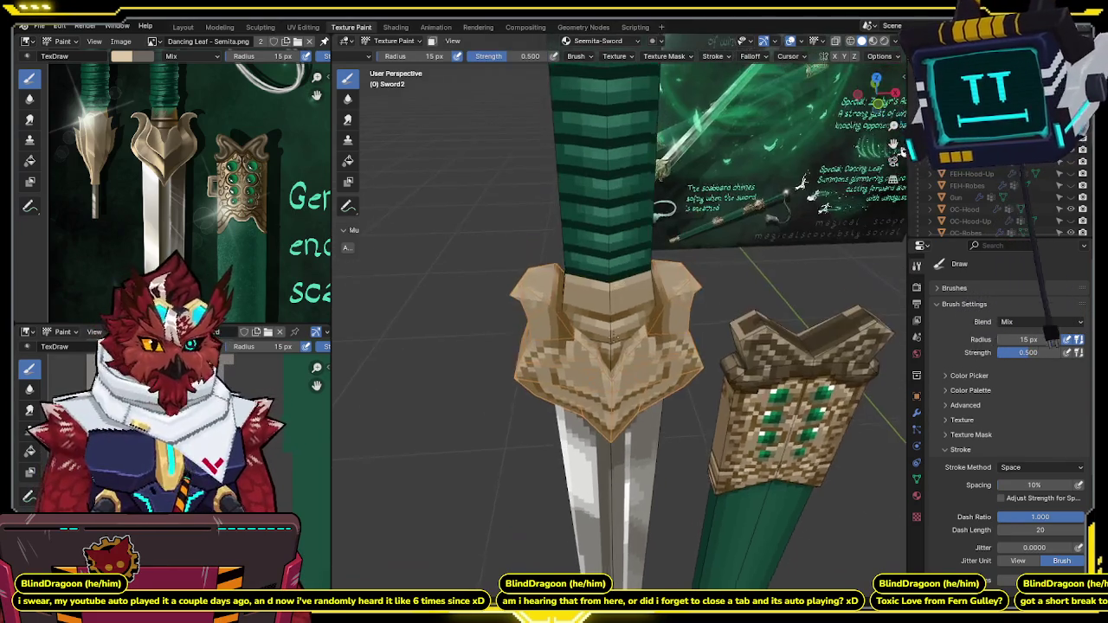
{"action": "scroll", "coordinate": [574, 296], "scroll_direction": "up", "scroll_amount": 2}
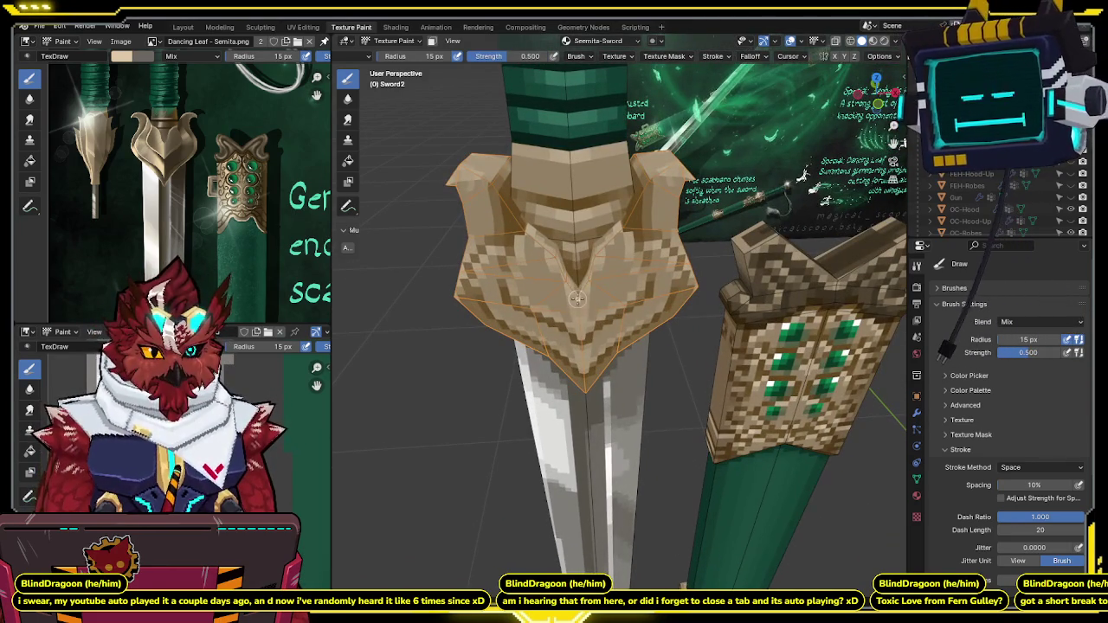
{"action": "middle_click_drag", "start_coordinate": [576, 276], "coordinate": [584, 245]}
{"action": "middle_click_drag", "start_coordinate": [587, 244], "coordinate": [581, 249]}
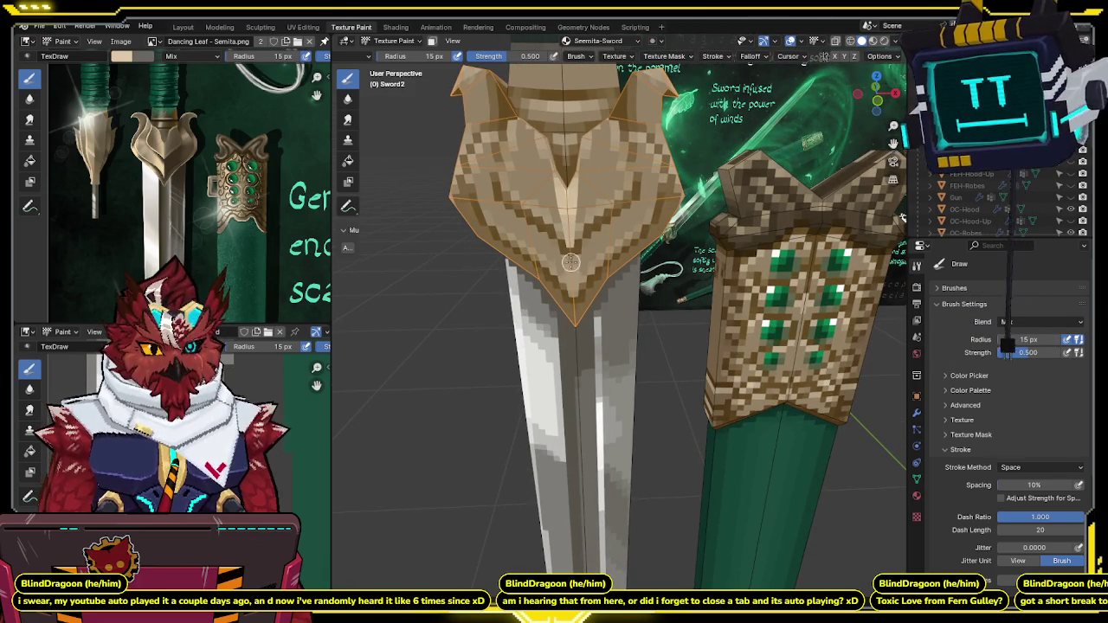
{"action": "scroll", "coordinate": [570, 285], "scroll_direction": "down", "scroll_amount": 2}
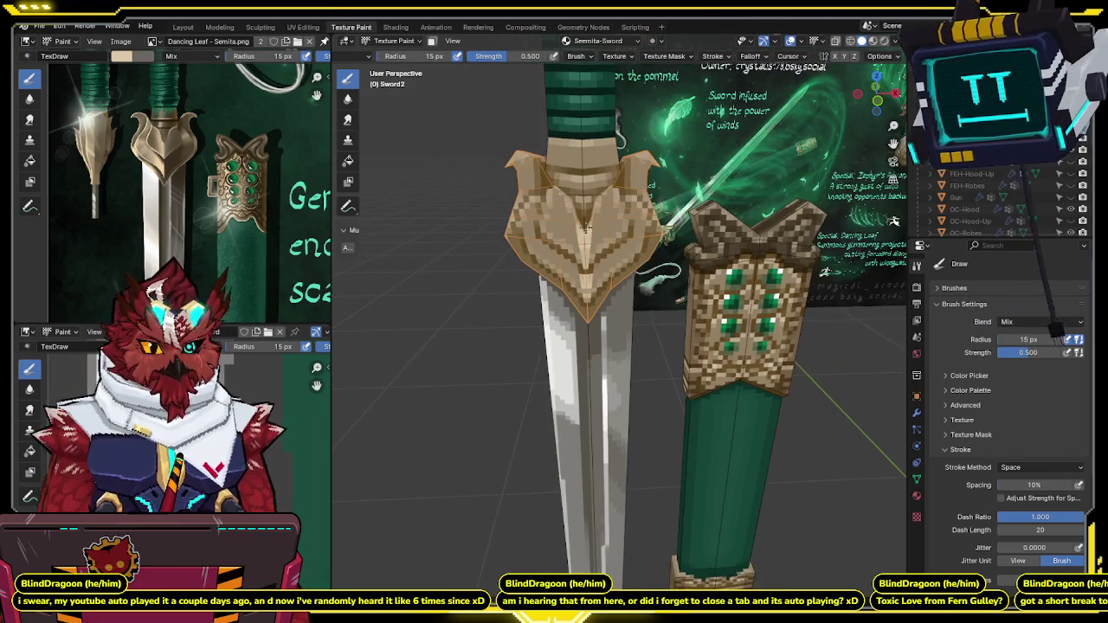
{"action": "mouse_move", "coordinate": [595, 251]}
{"action": "middle_mouse_down"}
{"action": "mouse_move", "coordinate": [574, 281]}
{"action": "mouse_move", "coordinate": [612, 213]}
{"action": "middle_mouse_up"}
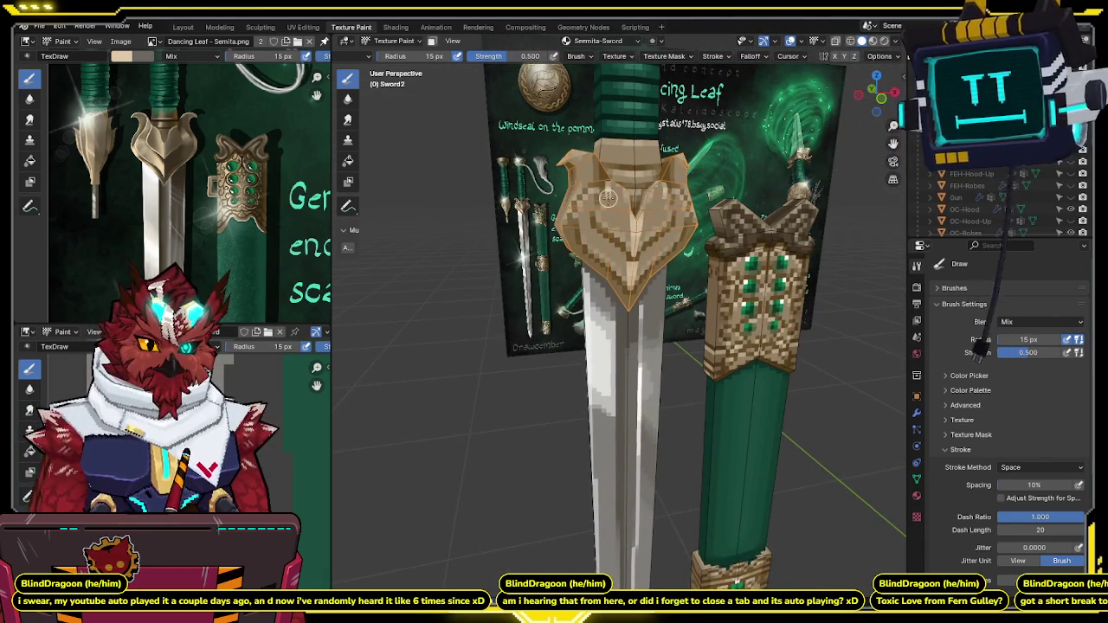
{"action": "middle_click_drag", "start_coordinate": [626, 177], "coordinate": [574, 273]}
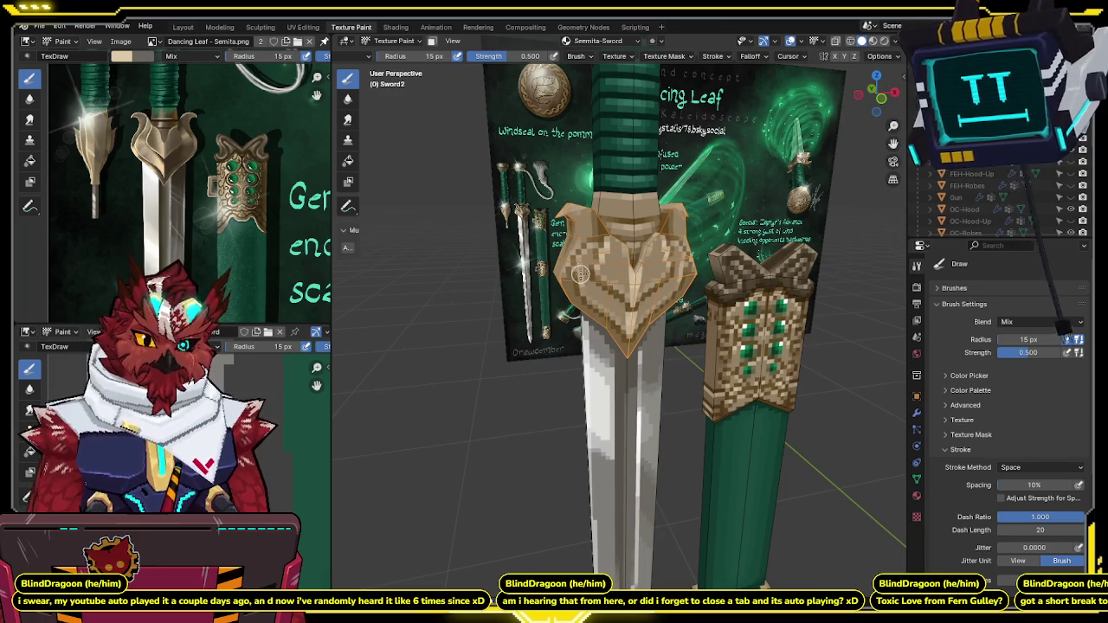
{"action": "middle_click_drag", "start_coordinate": [597, 297], "coordinate": [596, 273]}
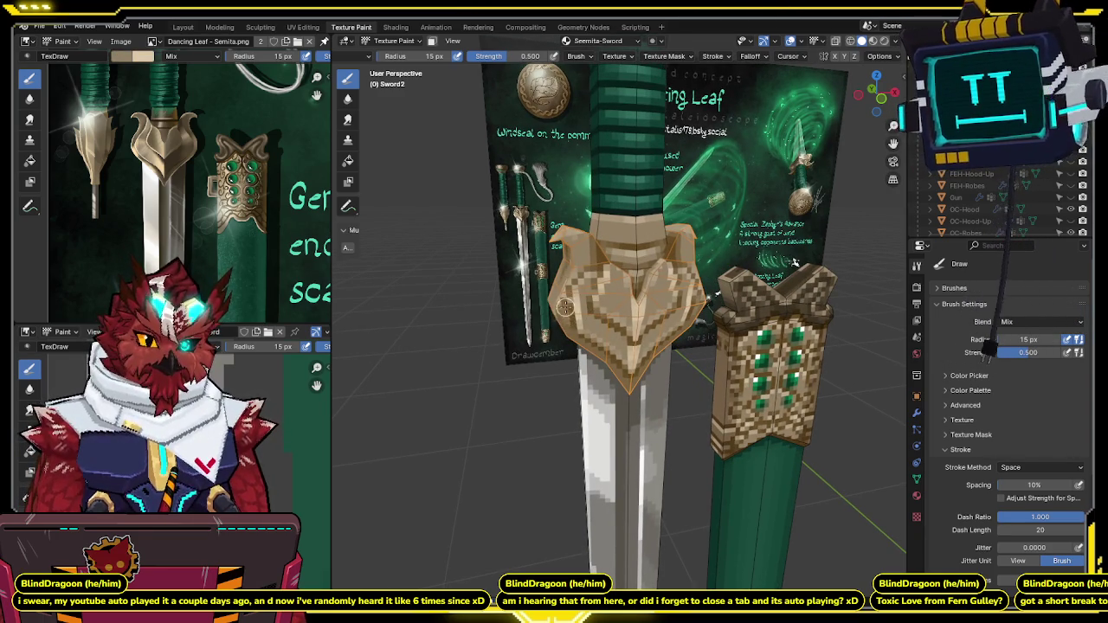
{"action": "scroll", "coordinate": [611, 250], "scroll_direction": "down", "scroll_amount": 2}
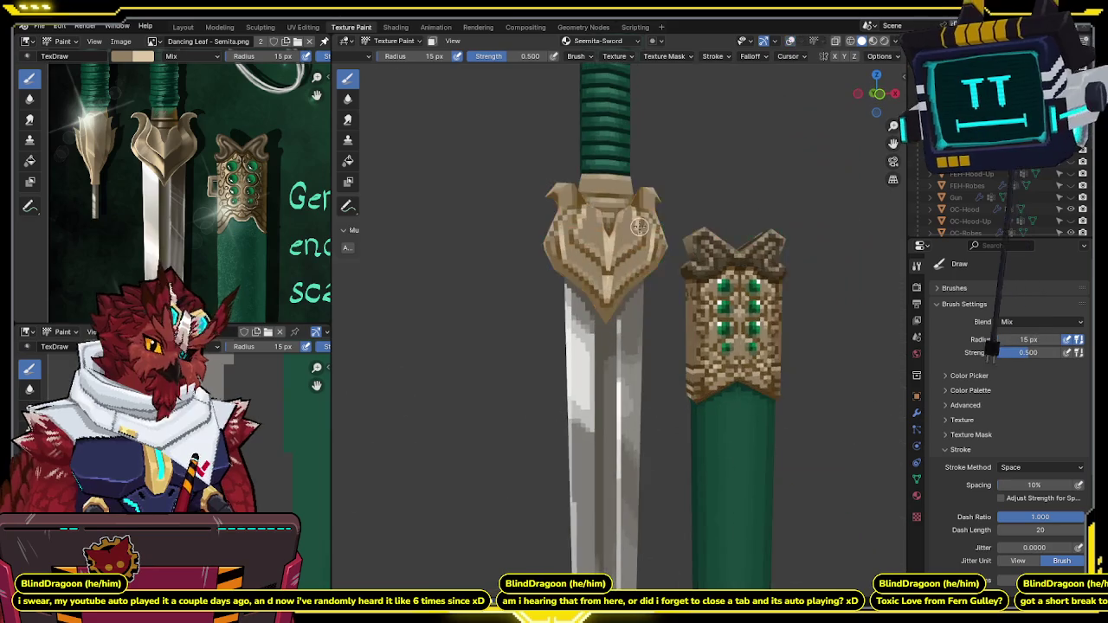
Step: Orbit and zoom to view the sword guard from the front
{"action": "scroll", "coordinate": [610, 250], "scroll_direction": "down", "scroll_amount": 2}
{"action": "scroll", "coordinate": [611, 250], "scroll_direction": "down", "scroll_amount": 2}
{"action": "scroll", "coordinate": [611, 250], "scroll_direction": "up", "scroll_amount": 2}
{"action": "scroll", "coordinate": [619, 242], "scroll_direction": "up", "scroll_amount": 2}
{"action": "mouse_move", "coordinate": [623, 238]}
{"action": "middle_mouse_down"}
{"action": "mouse_move", "coordinate": [597, 235]}
{"action": "mouse_move", "coordinate": [630, 235]}
{"action": "mouse_move", "coordinate": [611, 241]}
{"action": "middle_mouse_up"}
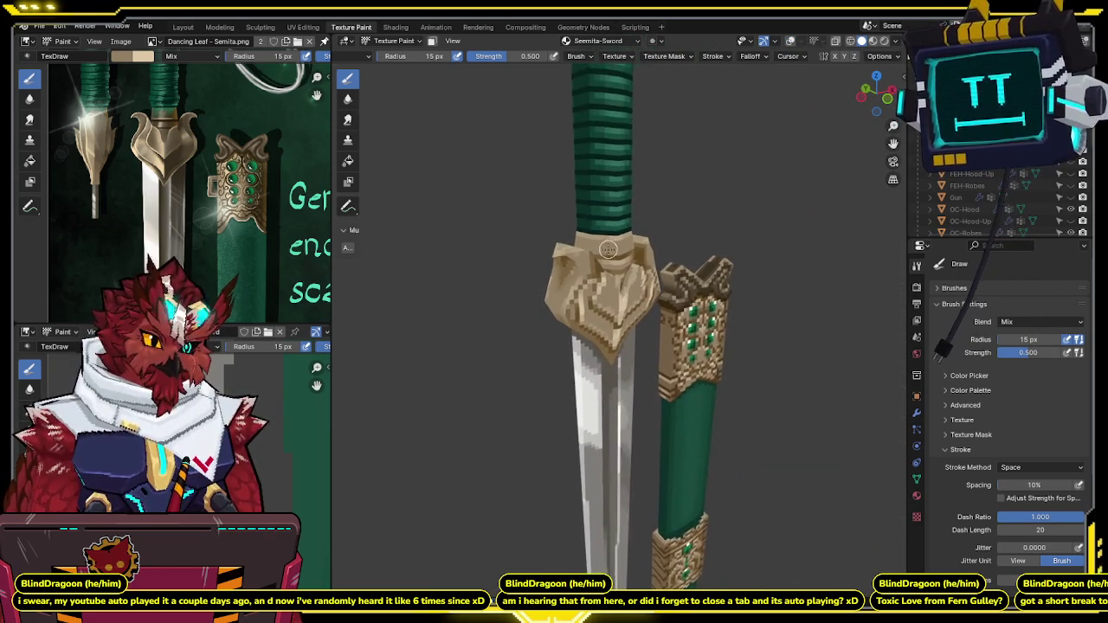
{"action": "scroll", "coordinate": [611, 241], "scroll_direction": "up", "scroll_amount": 2}
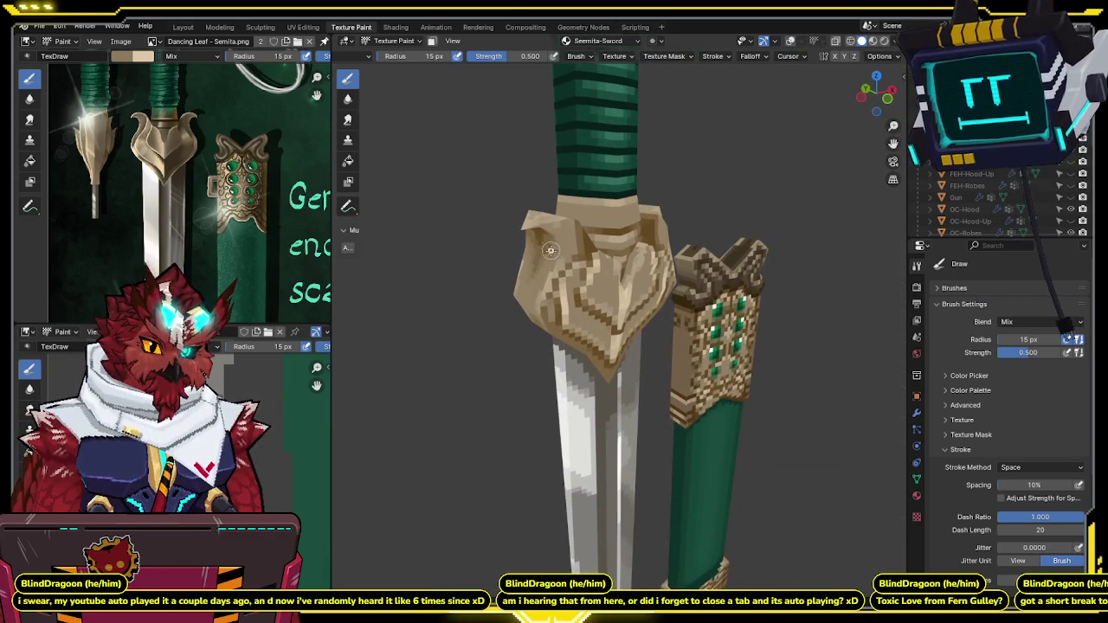
{"action": "mouse_move", "coordinate": [553, 251]}
{"action": "middle_mouse_down"}
{"action": "mouse_move", "coordinate": [607, 193]}
{"action": "mouse_move", "coordinate": [617, 197]}
{"action": "middle_mouse_up"}
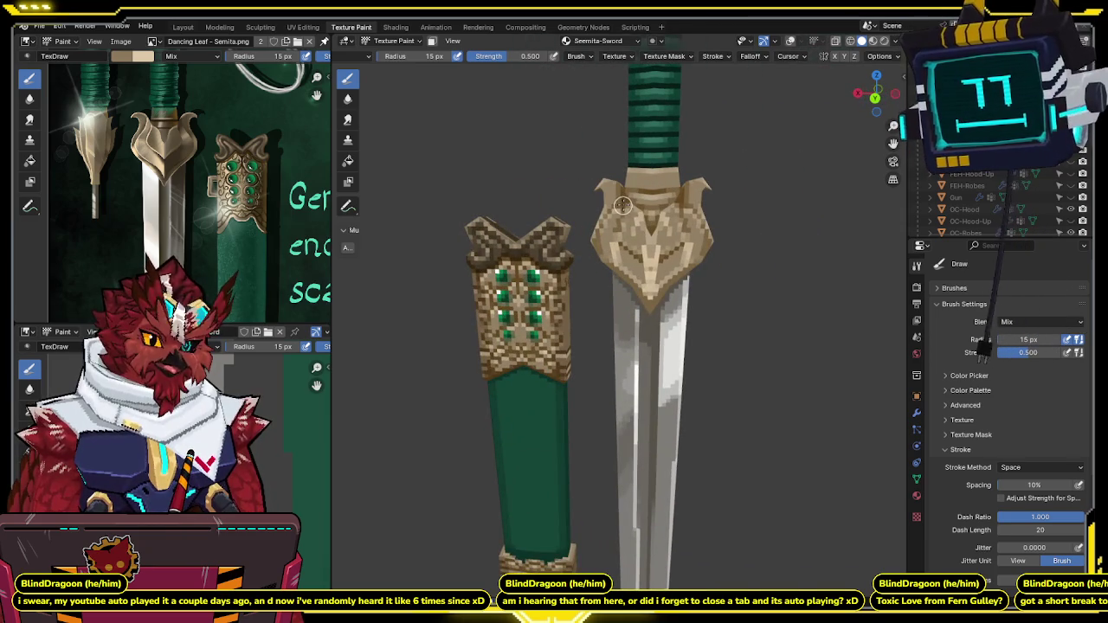
{"action": "scroll", "coordinate": [624, 202], "scroll_direction": "down", "scroll_amount": 3}
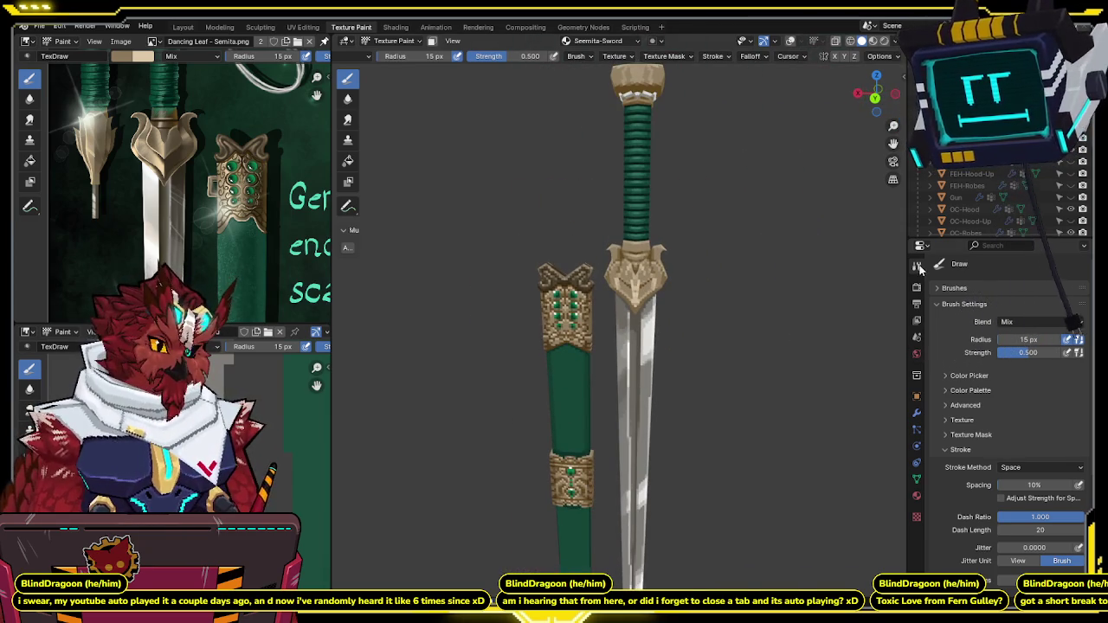
{"action": "scroll", "coordinate": [1016, 421], "scroll_direction": "down", "scroll_amount": 1}
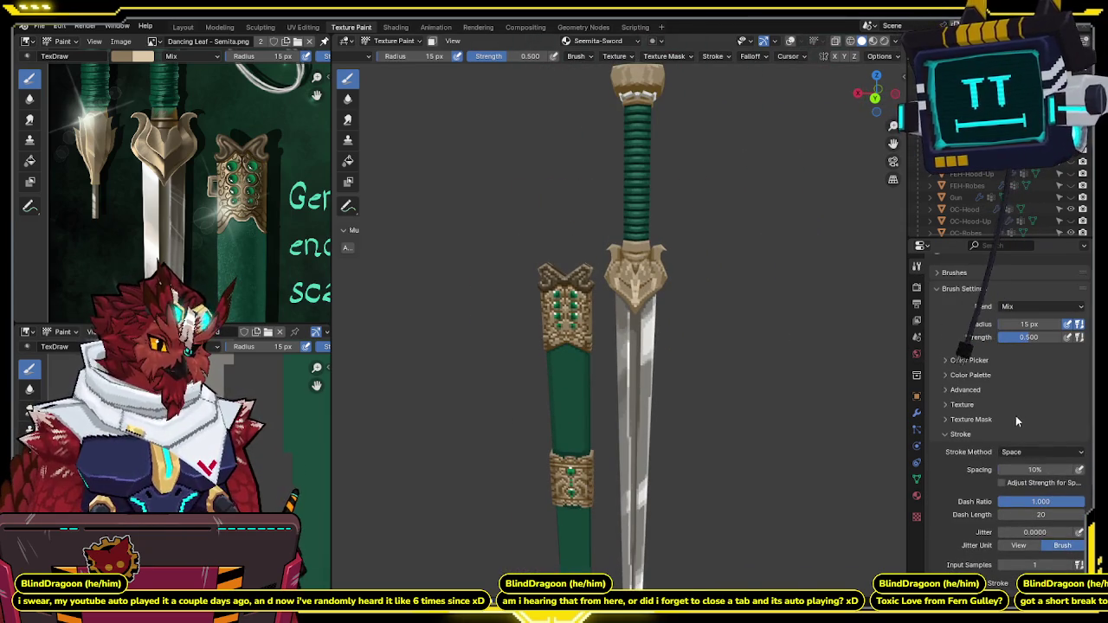
Step: Collapse Stroke and enable Occlude and Backface Culling in the brush Options
{"action": "left_click", "coordinate": [948, 433]}
{"action": "scroll", "coordinate": [1000, 329], "scroll_direction": "down", "scroll_amount": 1}
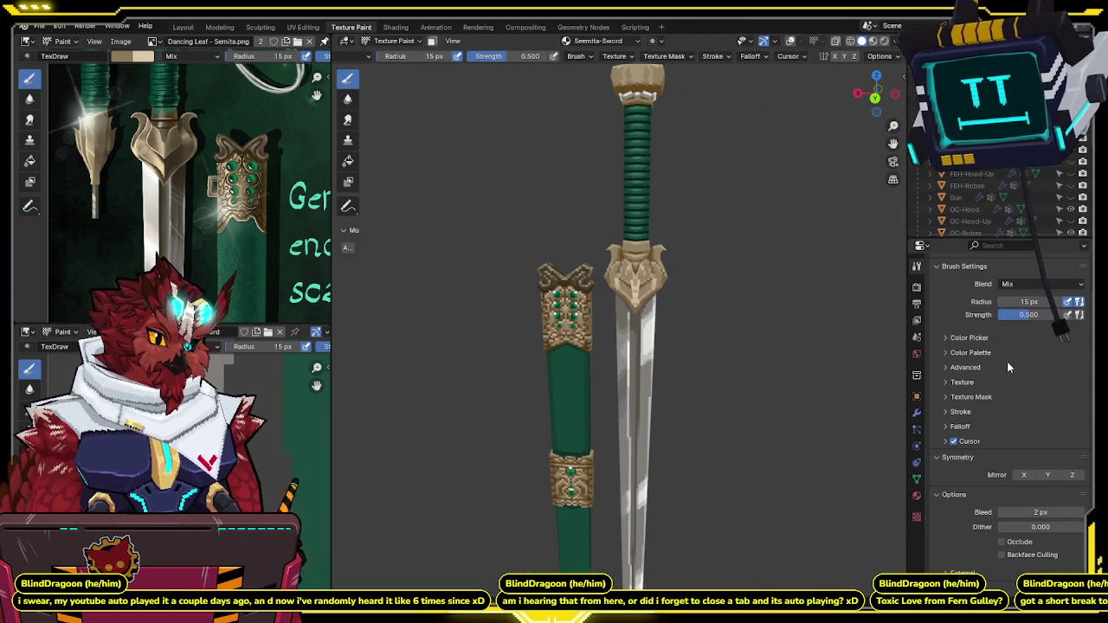
{"action": "left_click", "coordinate": [1001, 542]}
{"action": "left_click", "coordinate": [1003, 555]}
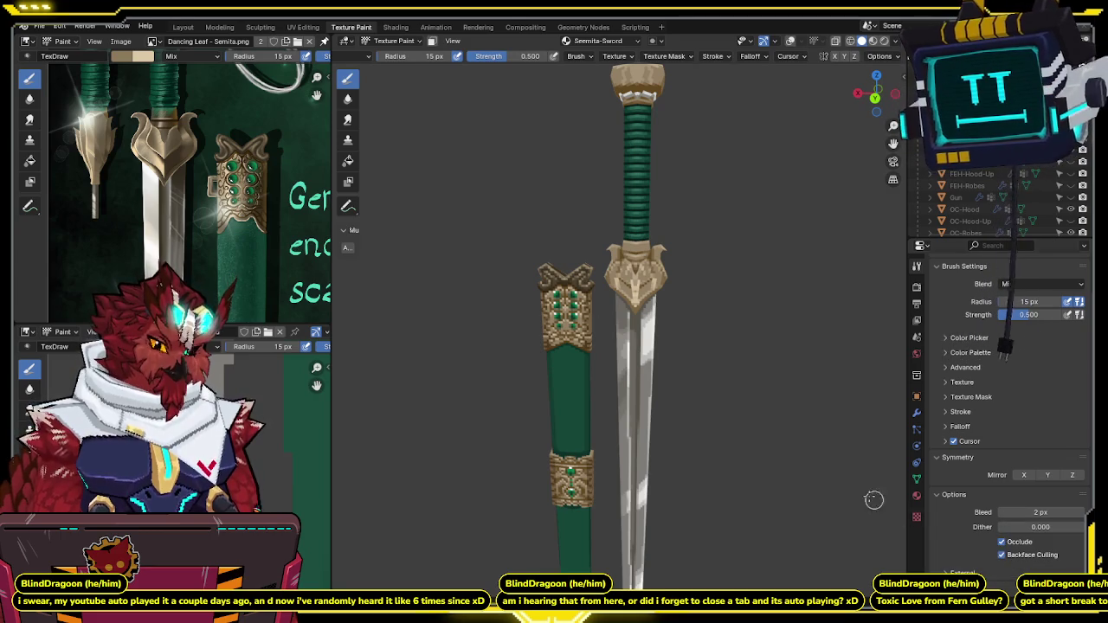
{"action": "mouse_move", "coordinate": [664, 339]}
{"action": "middle_mouse_down"}
{"action": "mouse_move", "coordinate": [626, 243]}
{"action": "mouse_move", "coordinate": [640, 243]}
{"action": "mouse_move", "coordinate": [665, 205]}
{"action": "mouse_move", "coordinate": [673, 272]}
{"action": "mouse_move", "coordinate": [685, 257]}
{"action": "mouse_move", "coordinate": [673, 281]}
{"action": "mouse_move", "coordinate": [658, 251]}
{"action": "mouse_move", "coordinate": [686, 271]}
{"action": "mouse_move", "coordinate": [642, 182]}
{"action": "middle_mouse_up"}
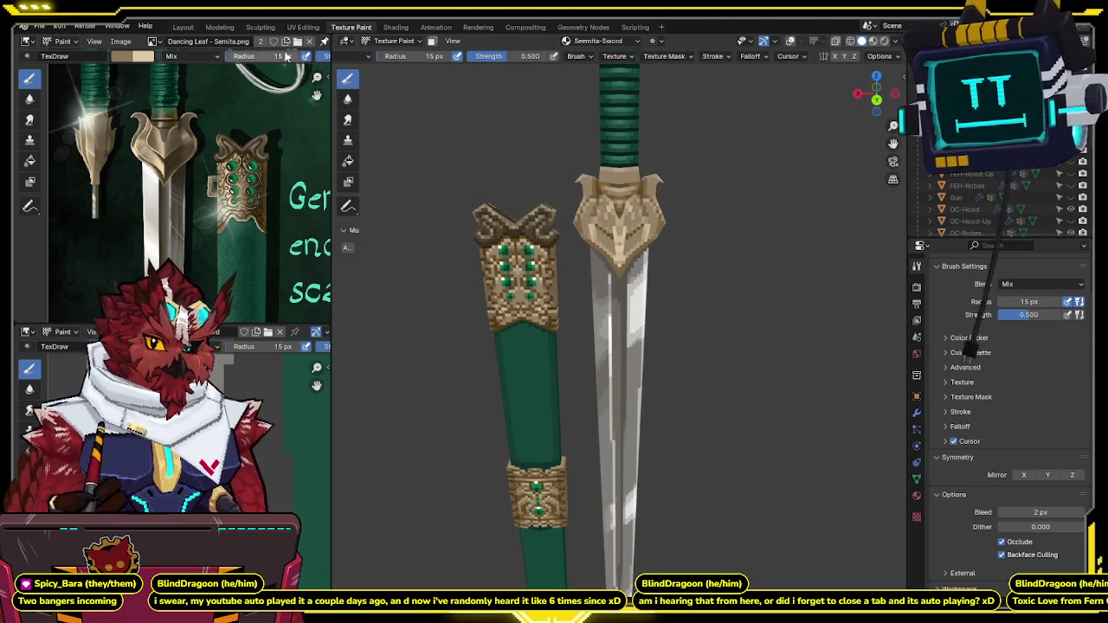
{"action": "right_click", "coordinate": [178, 143]}
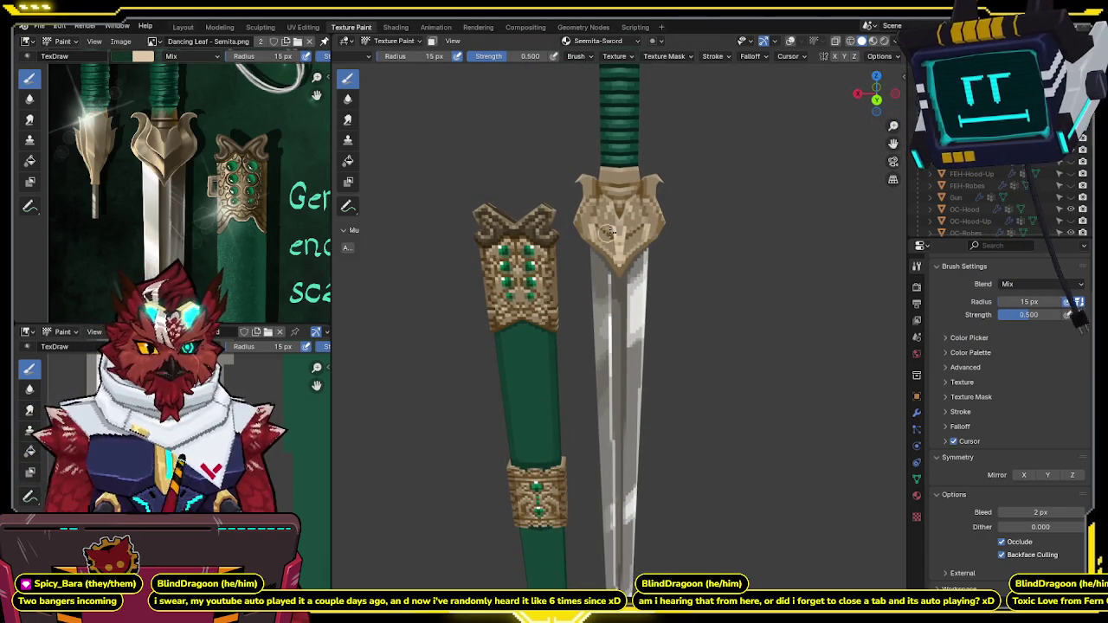
{"action": "mouse_move", "coordinate": [672, 248]}
{"action": "middle_mouse_down"}
{"action": "mouse_move", "coordinate": [507, 193]}
{"action": "mouse_move", "coordinate": [688, 183]}
{"action": "mouse_move", "coordinate": [698, 170]}
{"action": "mouse_move", "coordinate": [636, 134]}
{"action": "mouse_move", "coordinate": [622, 205]}
{"action": "mouse_move", "coordinate": [542, 147]}
{"action": "middle_mouse_up"}
{"action": "scroll", "coordinate": [542, 147], "scroll_direction": "up", "scroll_amount": 5}
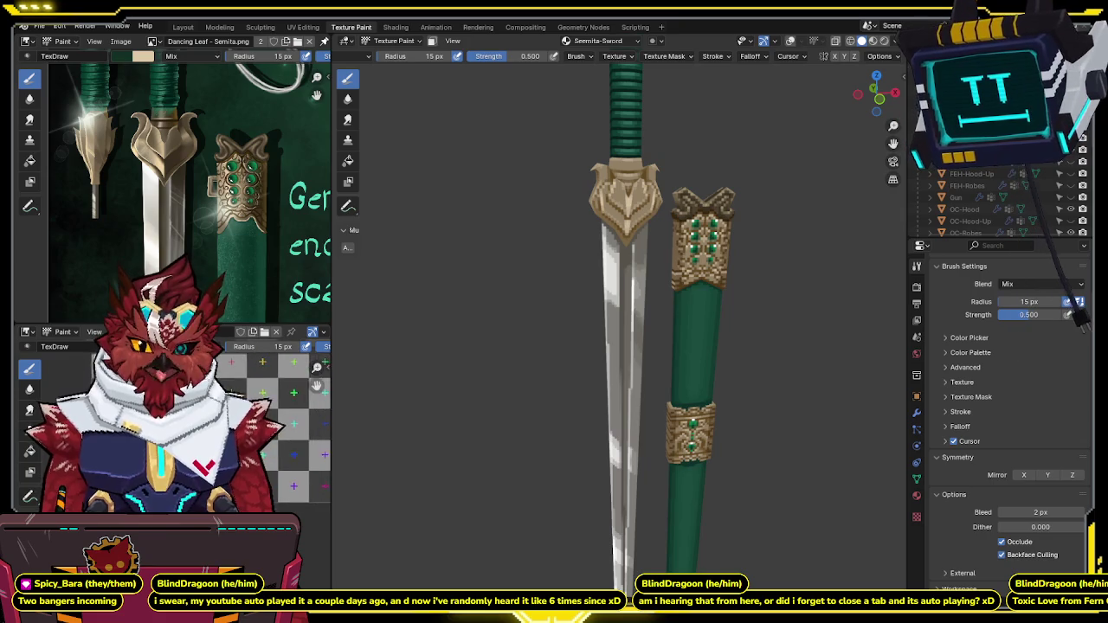
{"action": "scroll", "coordinate": [173, 425], "scroll_direction": "up", "scroll_amount": 2}
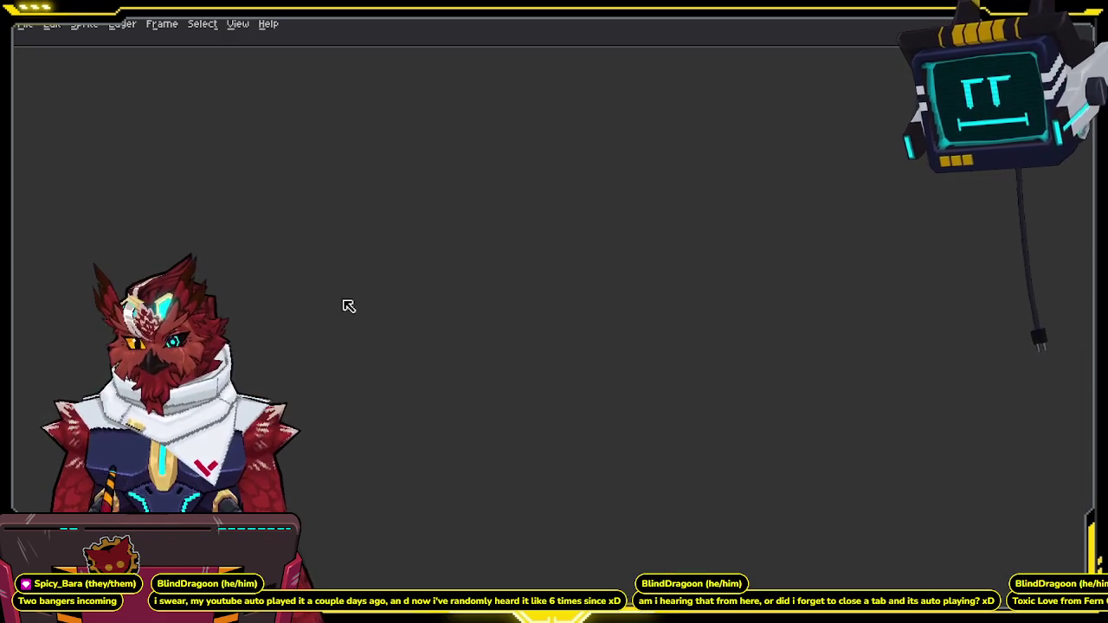
Step: Open the Seemita-Sword texture in Aseprite, zoom in, and switch to the marquee tool (M)
{"action": "left_click", "coordinate": [34, 24]}
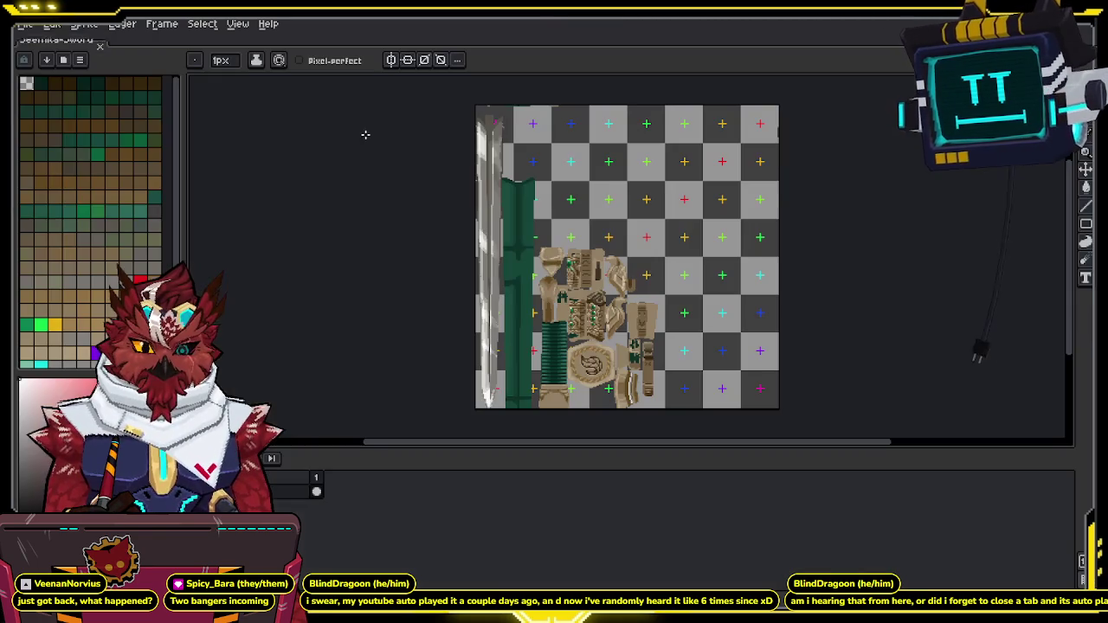
{"action": "scroll", "coordinate": [633, 203], "scroll_direction": "down", "scroll_amount": 1}
{"action": "scroll", "coordinate": [628, 208], "scroll_direction": "down", "scroll_amount": 2}
{"action": "scroll", "coordinate": [619, 212], "scroll_direction": "up", "scroll_amount": 3, "text": "ctrl"}
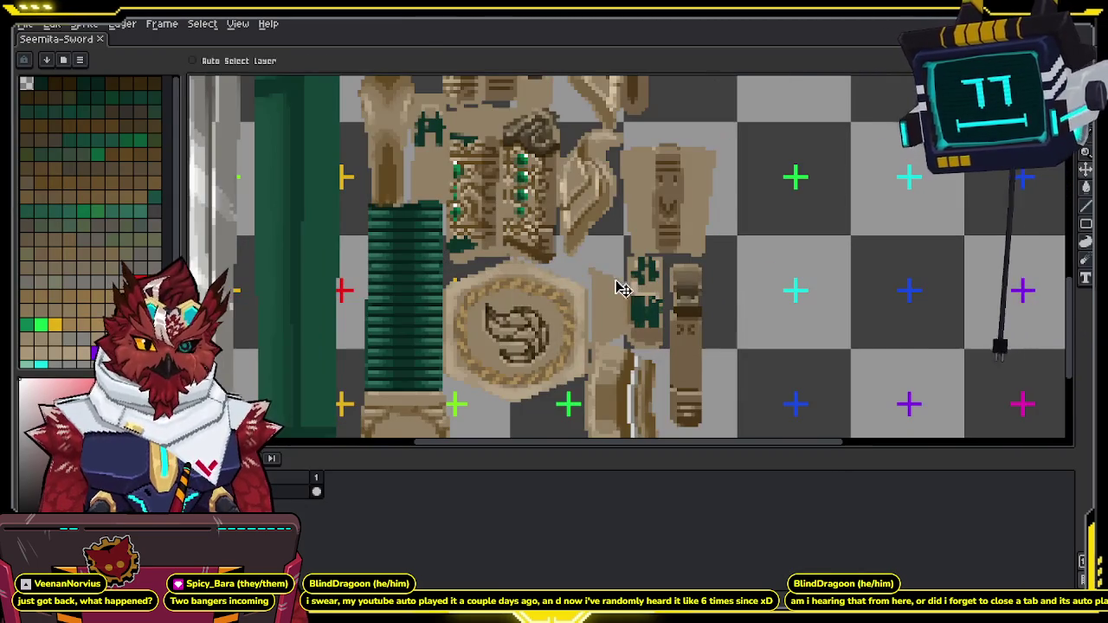
{"action": "scroll", "coordinate": [615, 213], "scroll_direction": "left", "scroll_amount": 1, "text": "shift"}
{"action": "scroll", "coordinate": [624, 225], "scroll_direction": "down", "scroll_amount": 1, "text": "ctrl"}
{"action": "scroll", "coordinate": [641, 242], "scroll_direction": "down", "scroll_amount": 1}
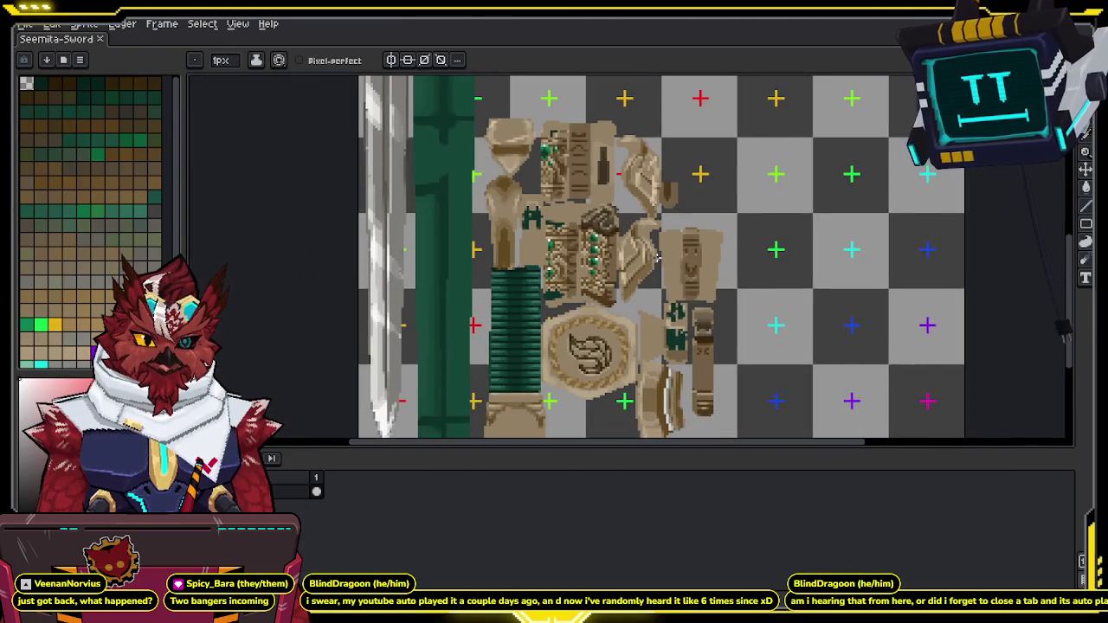
{"action": "scroll", "coordinate": [657, 257], "scroll_direction": "up", "scroll_amount": 1, "text": "ctrl"}
{"action": "scroll", "coordinate": [657, 258], "scroll_direction": "down", "scroll_amount": 1}
{"action": "scroll", "coordinate": [656, 257], "scroll_direction": "up", "scroll_amount": 2}
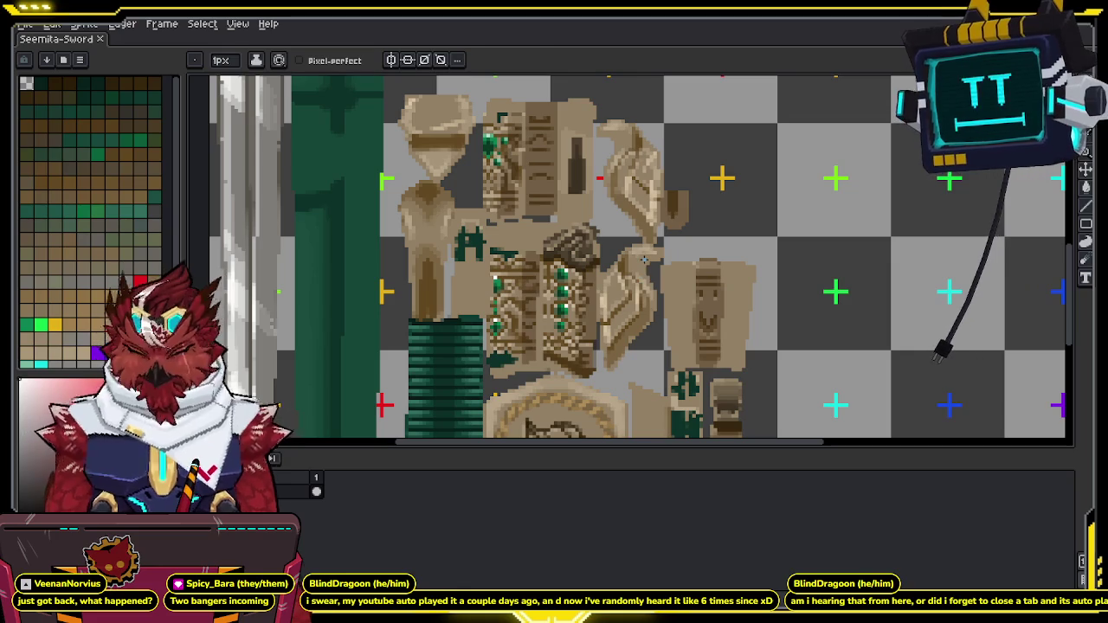
{"action": "key", "text": "m"}
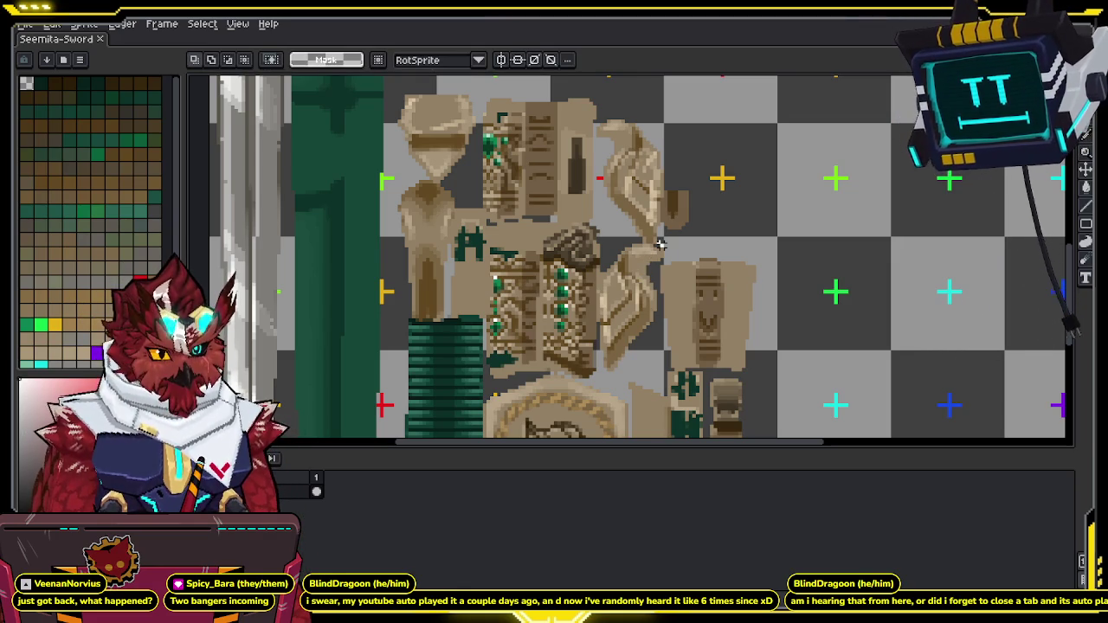
Step: Select the curled tan hilt pieces and move them up beside the other fittings, committing the move
{"action": "left_click_drag", "start_coordinate": [663, 246], "coordinate": [597, 374]}
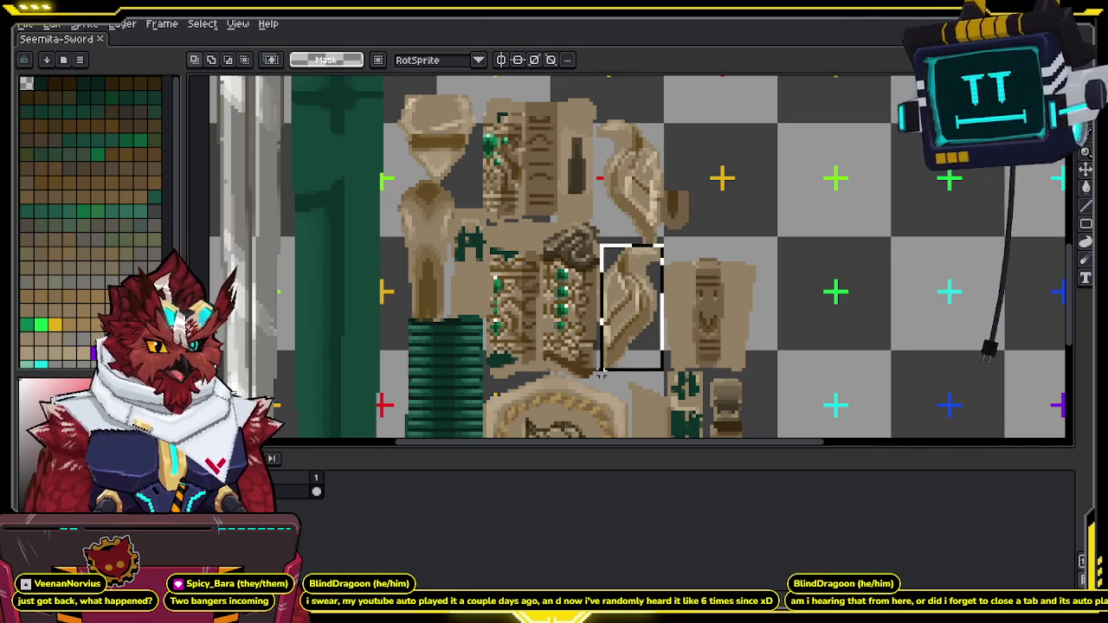
{"action": "scroll", "coordinate": [598, 374], "scroll_direction": "up", "scroll_amount": 1}
{"action": "mouse_move", "coordinate": [643, 336]}
{"action": "left_mouse_down"}
{"action": "mouse_move", "coordinate": [829, 181]}
{"action": "mouse_move", "coordinate": [706, 192]}
{"action": "mouse_move", "coordinate": [639, 180]}
{"action": "left_mouse_up"}
{"action": "mouse_move", "coordinate": [664, 257]}
{"action": "left_mouse_down"}
{"action": "mouse_move", "coordinate": [592, 392]}
{"action": "mouse_move", "coordinate": [742, 416]}
{"action": "left_mouse_up"}
{"action": "key", "text": "ctrl+z"}
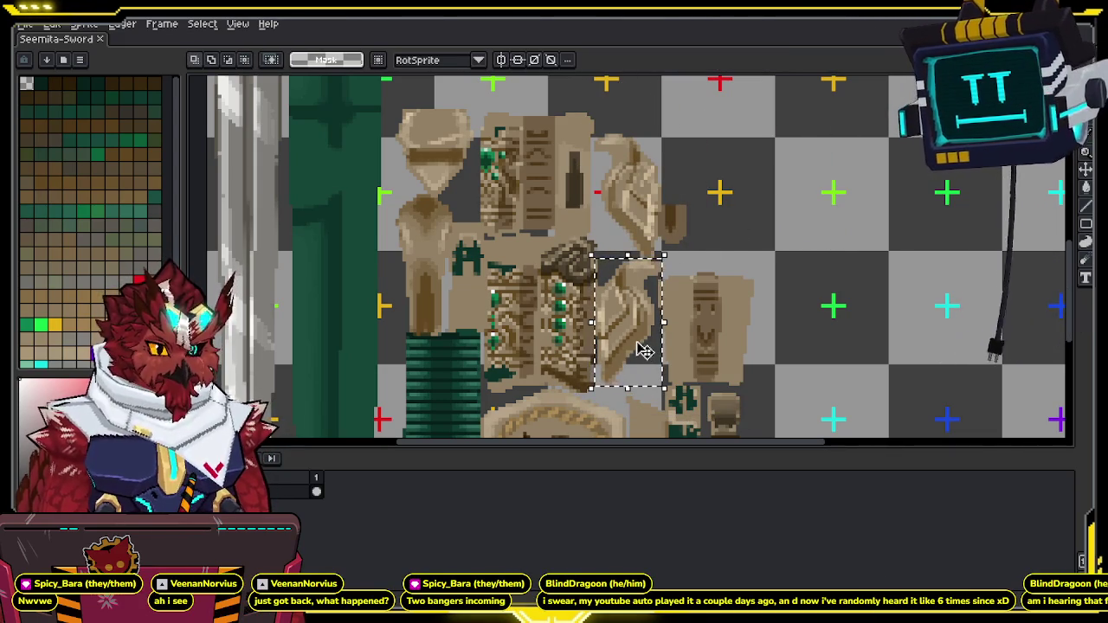
{"action": "left_click_drag", "start_coordinate": [571, 382], "coordinate": [717, 401]}
{"action": "key", "text": "ctrl+z"}
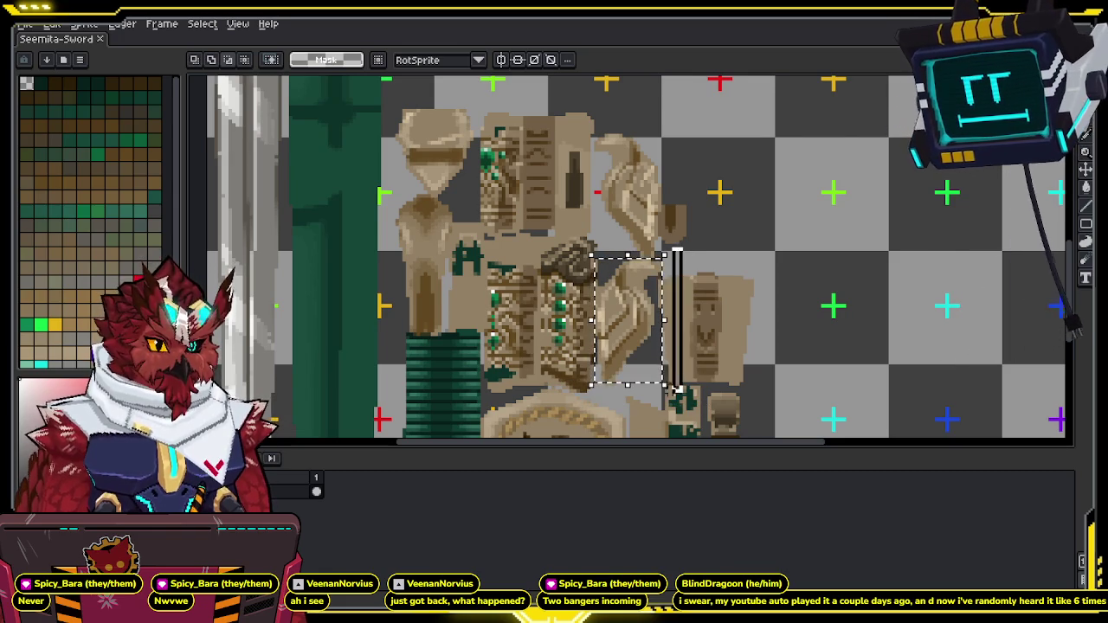
{"action": "mouse_move", "coordinate": [638, 342]}
{"action": "left_mouse_down"}
{"action": "mouse_move", "coordinate": [787, 248]}
{"action": "mouse_move", "coordinate": [814, 198]}
{"action": "mouse_move", "coordinate": [636, 203]}
{"action": "mouse_move", "coordinate": [648, 261]}
{"action": "mouse_move", "coordinate": [644, 215]}
{"action": "left_mouse_up"}
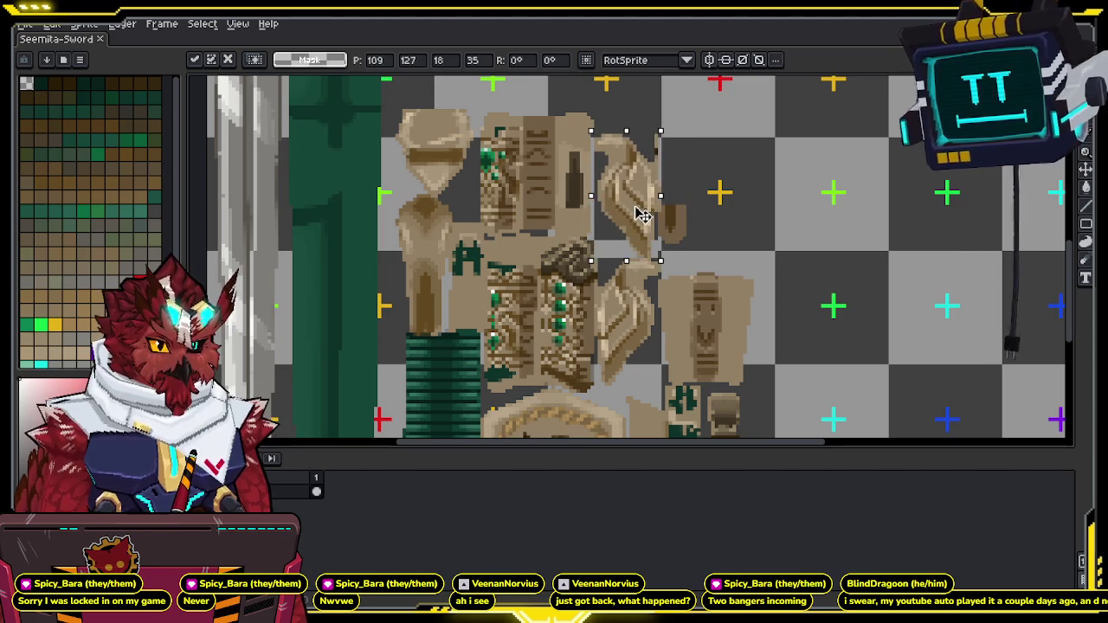
{"action": "key", "text": "Return"}
{"action": "left_click", "coordinate": [737, 206]}
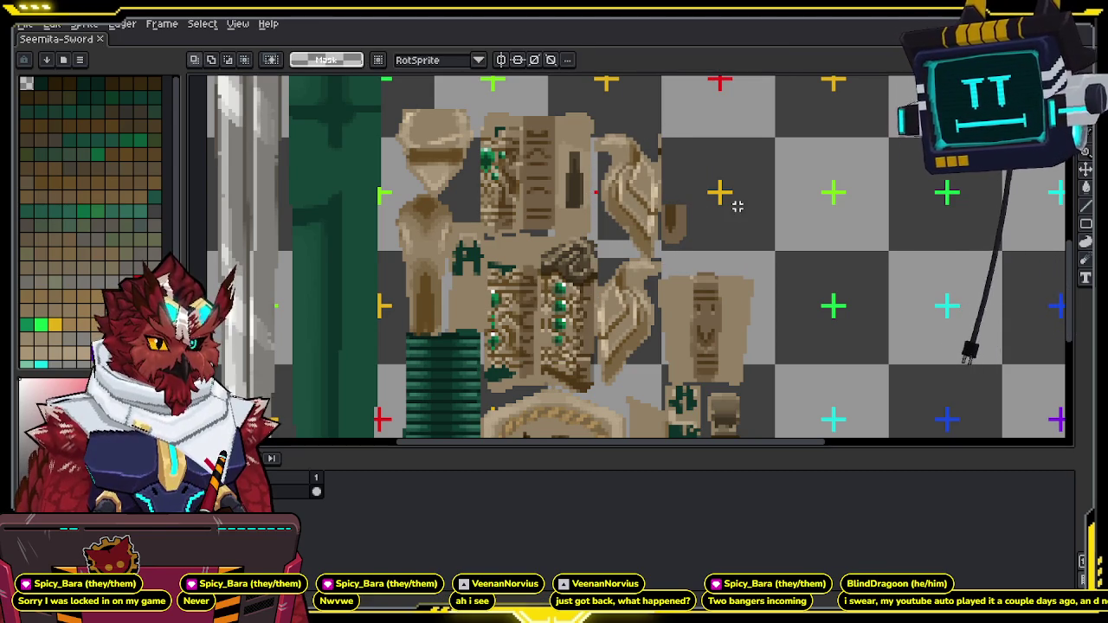
{"action": "key", "text": "i"}
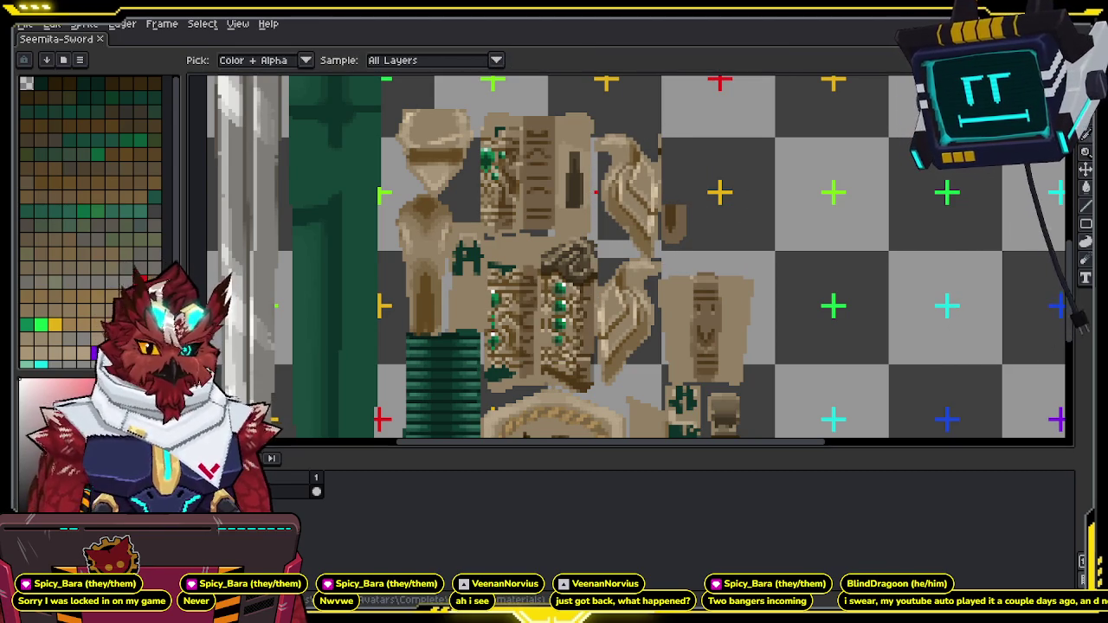